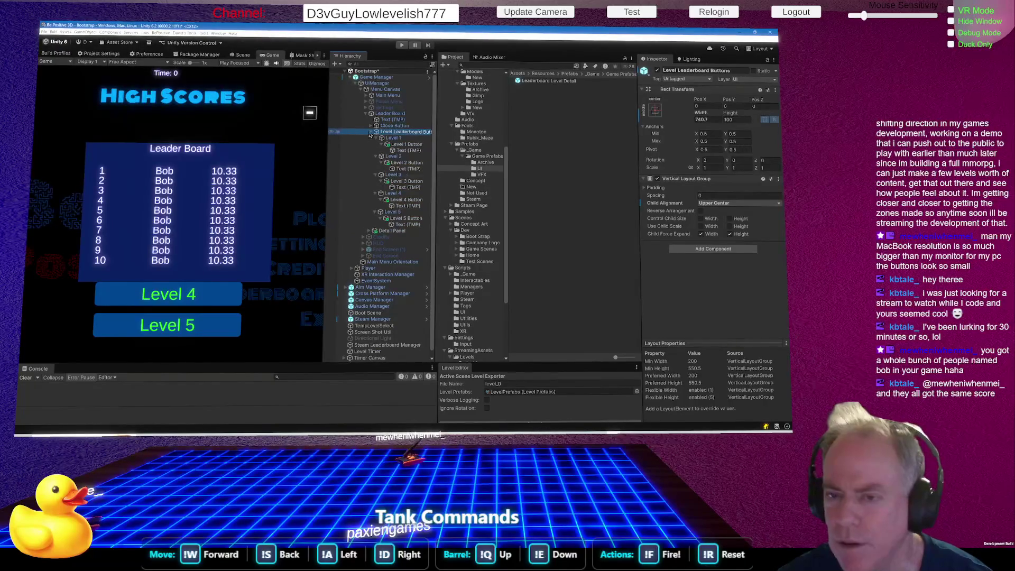
Deactivate the Detail Panel's 'Leader Board' Title Text, then reselect Detail Panel
{"action": "left_click", "coordinate": [371, 132]}
{"action": "left_click", "coordinate": [384, 139]}
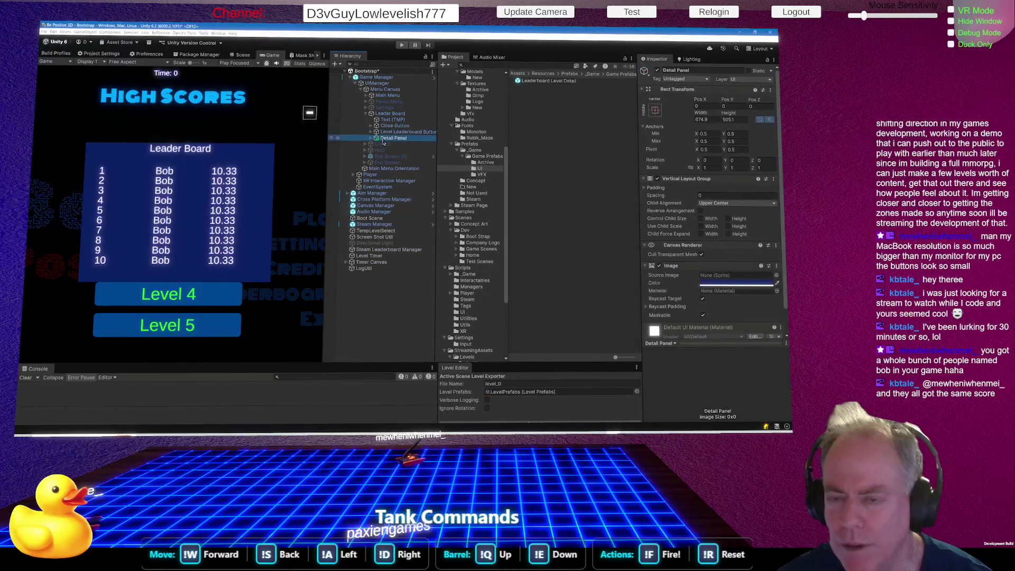
{"action": "left_click", "coordinate": [372, 138]}
{"action": "left_click", "coordinate": [383, 144]}
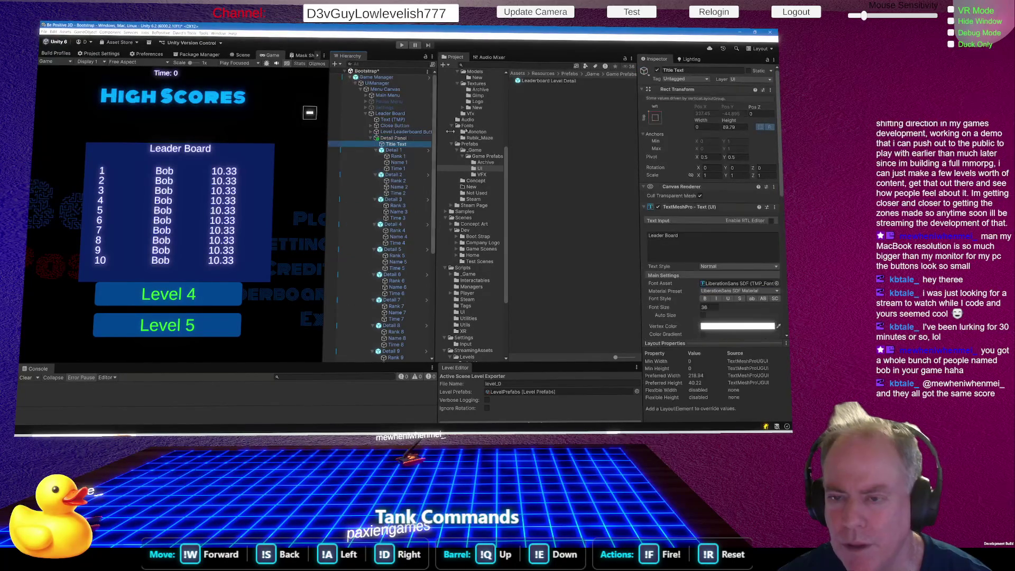
{"action": "left_click", "coordinate": [658, 71]}
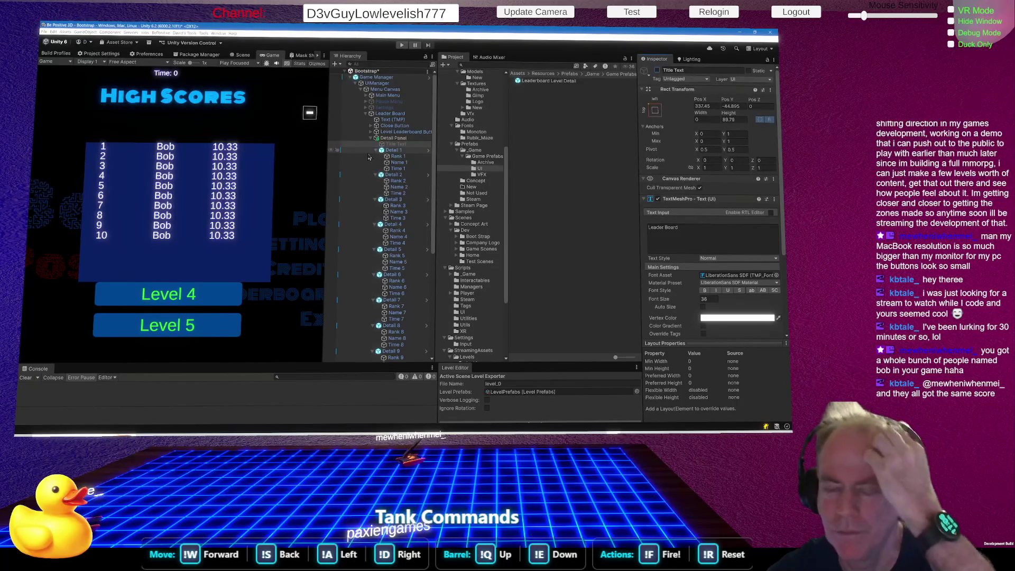
{"action": "left_click", "coordinate": [394, 138]}
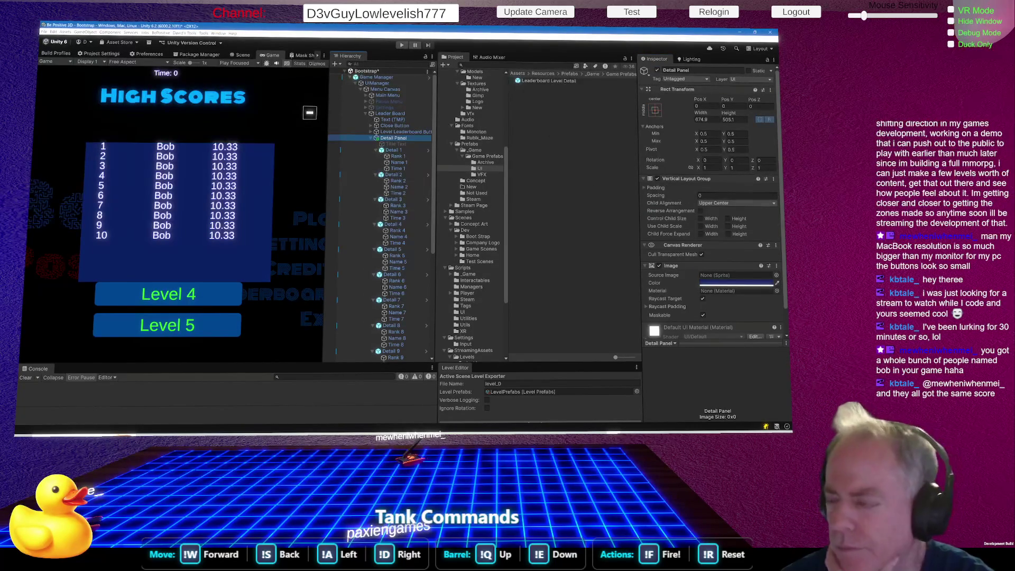
Trial row spacing and top padding, revert both to 0, and set Child Alignment to Middle Center
{"action": "mouse_move", "coordinate": [669, 195]}
{"action": "left_mouse_down"}
{"action": "mouse_move", "coordinate": [678, 194]}
{"action": "mouse_move", "coordinate": [664, 196]}
{"action": "left_mouse_up"}
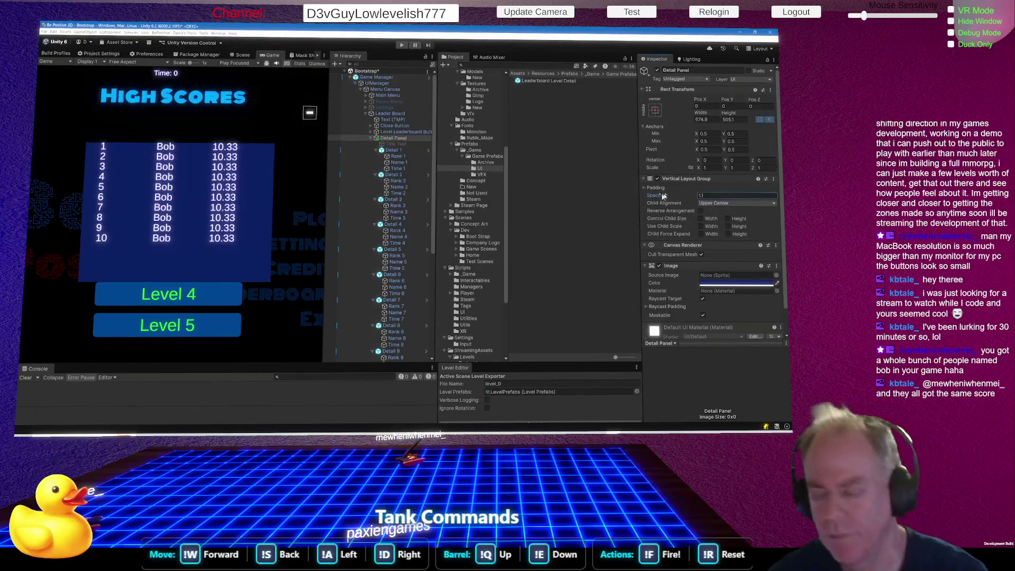
{"action": "key", "text": "ctrl+z"}
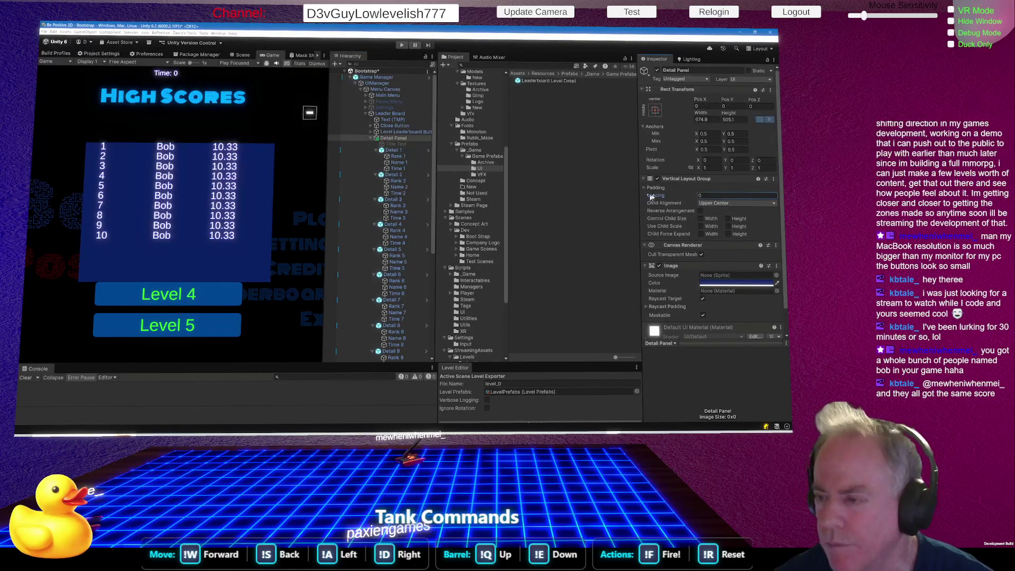
{"action": "left_click", "coordinate": [646, 188]}
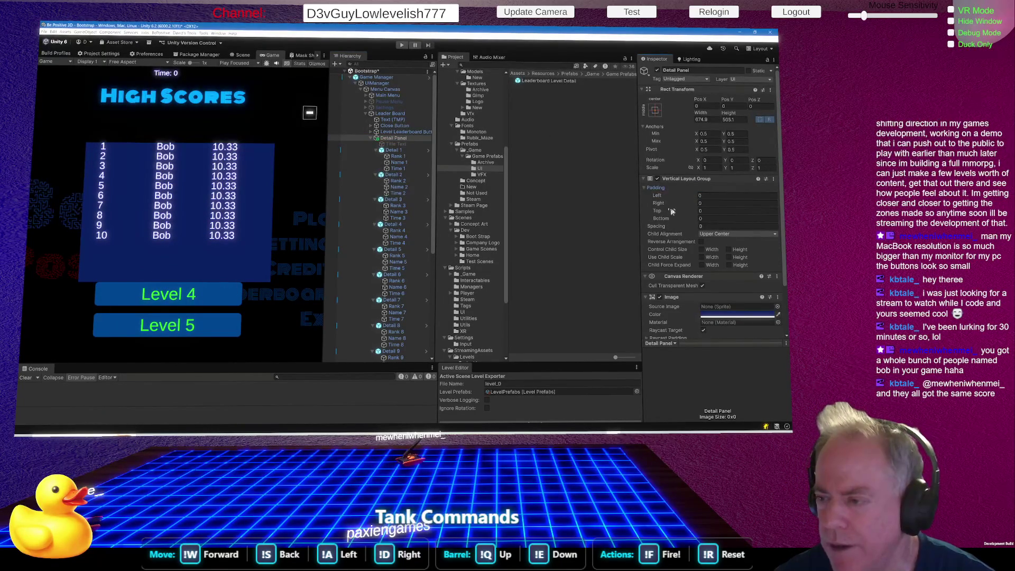
{"action": "left_click_drag", "start_coordinate": [659, 212], "coordinate": [684, 208]}
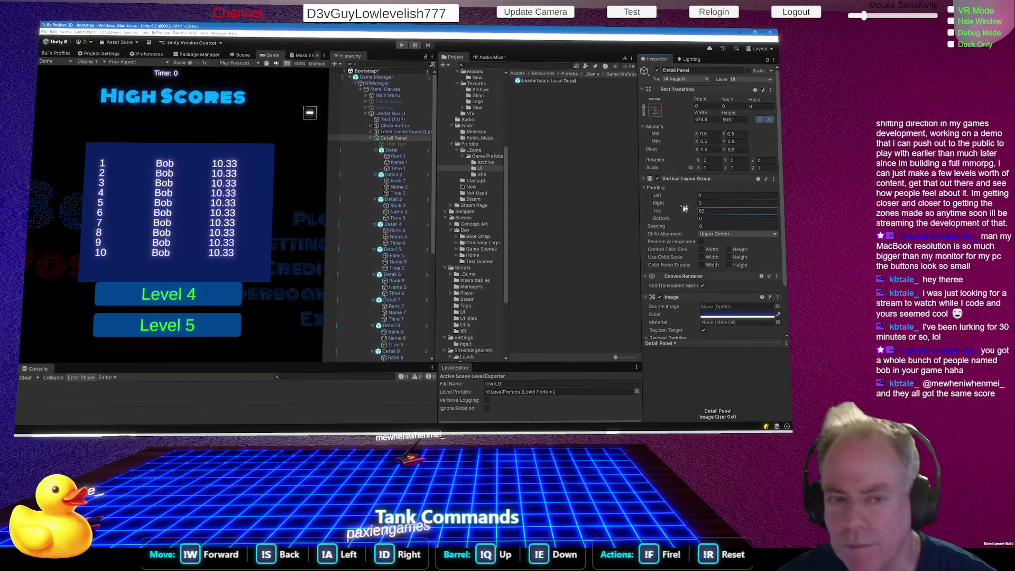
{"action": "key", "text": "ctrl+z"}
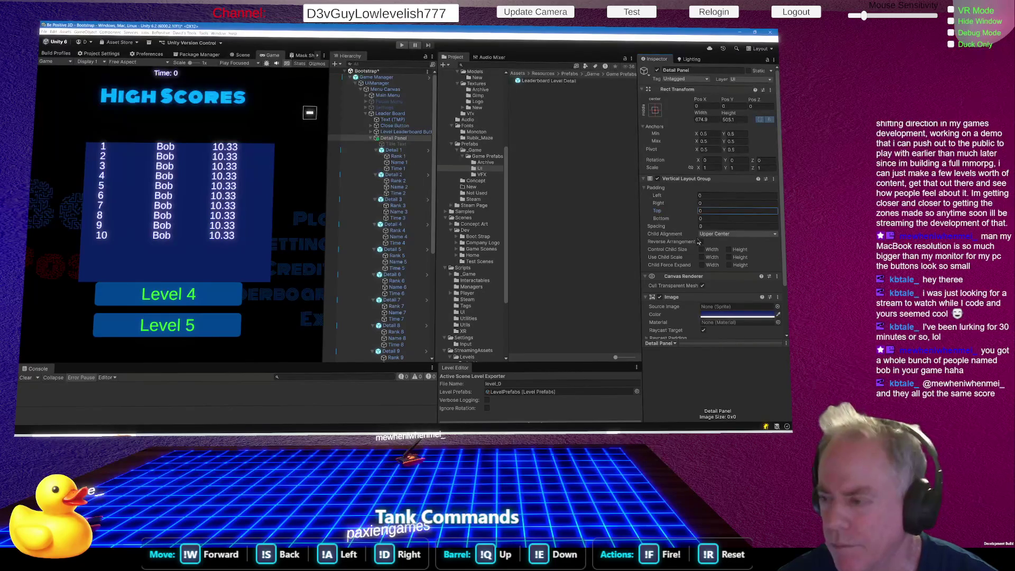
{"action": "left_click", "coordinate": [718, 237]}
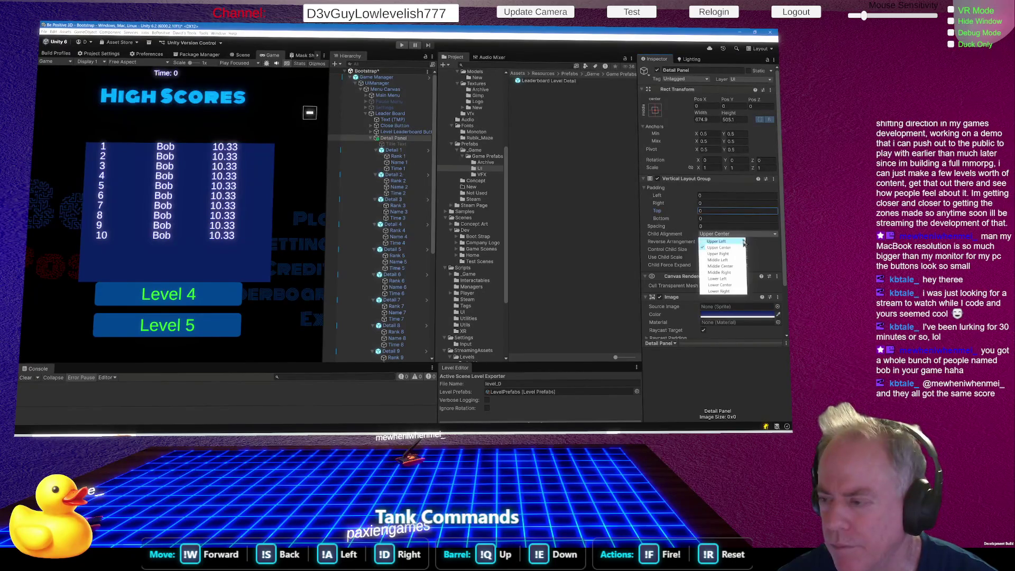
{"action": "left_click", "coordinate": [733, 270]}
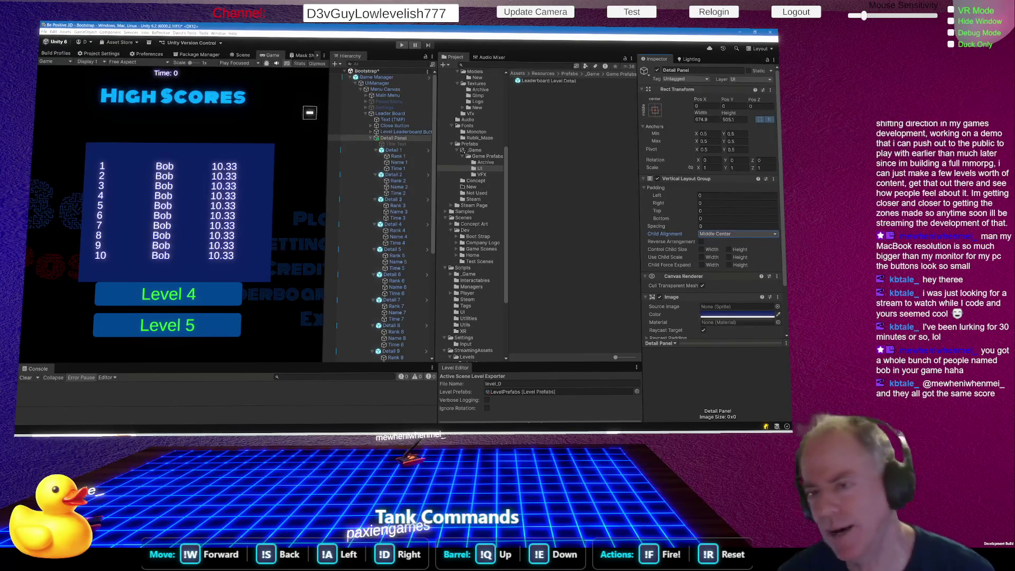
Re-enable the Title Text and change its text to 'Level 1'
{"action": "left_click", "coordinate": [403, 145]}
{"action": "left_click", "coordinate": [657, 70]}
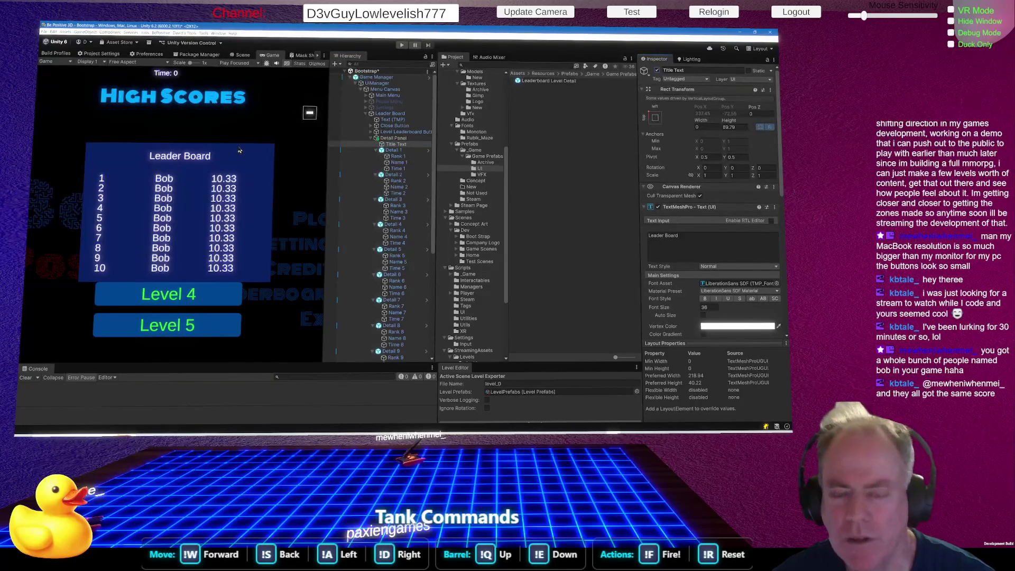
{"action": "left_click", "coordinate": [711, 238]}
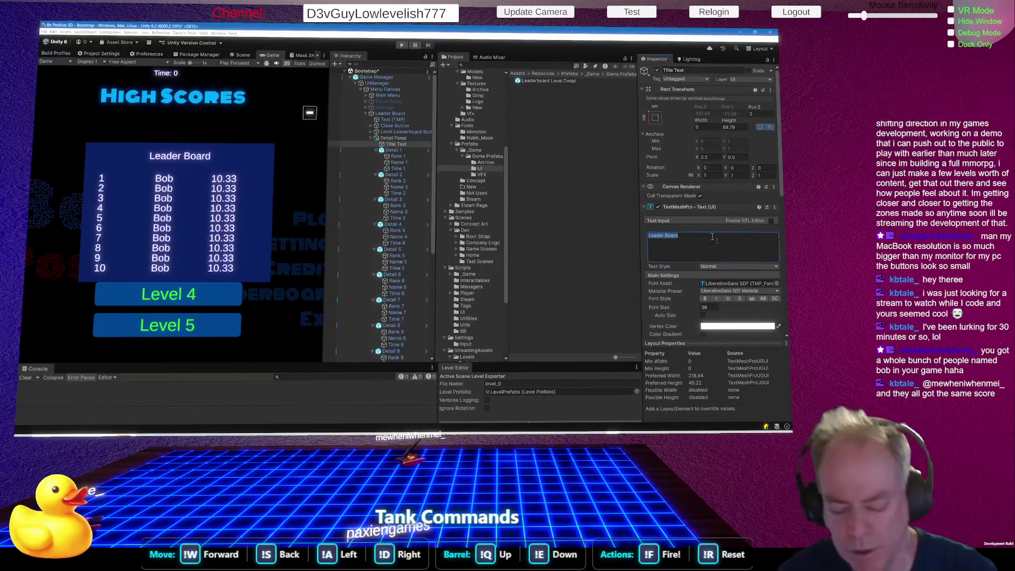
{"action": "type", "text": "Level 1"}
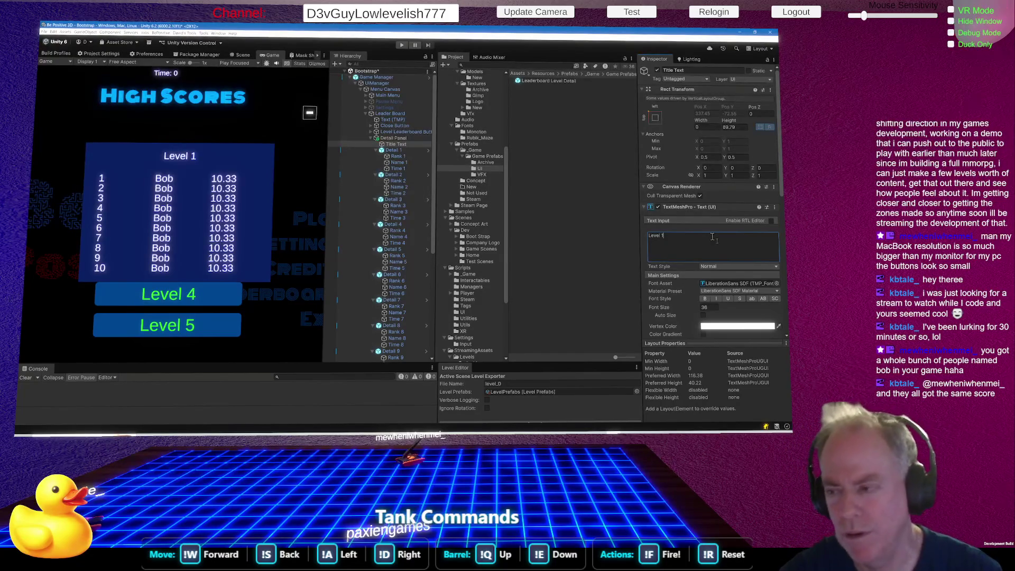
{"action": "left_click", "coordinate": [396, 172]}
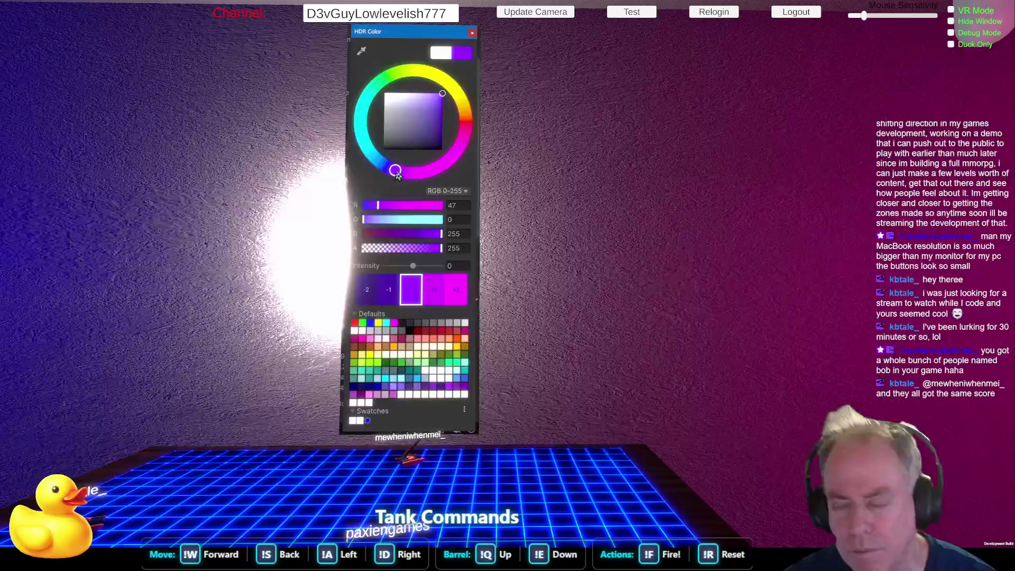
Set the HDR colour to violet-magenta R 36, G 0, B 255, testing intensity before returning it to 0
{"action": "left_click_drag", "start_coordinate": [396, 173], "coordinate": [405, 176]}
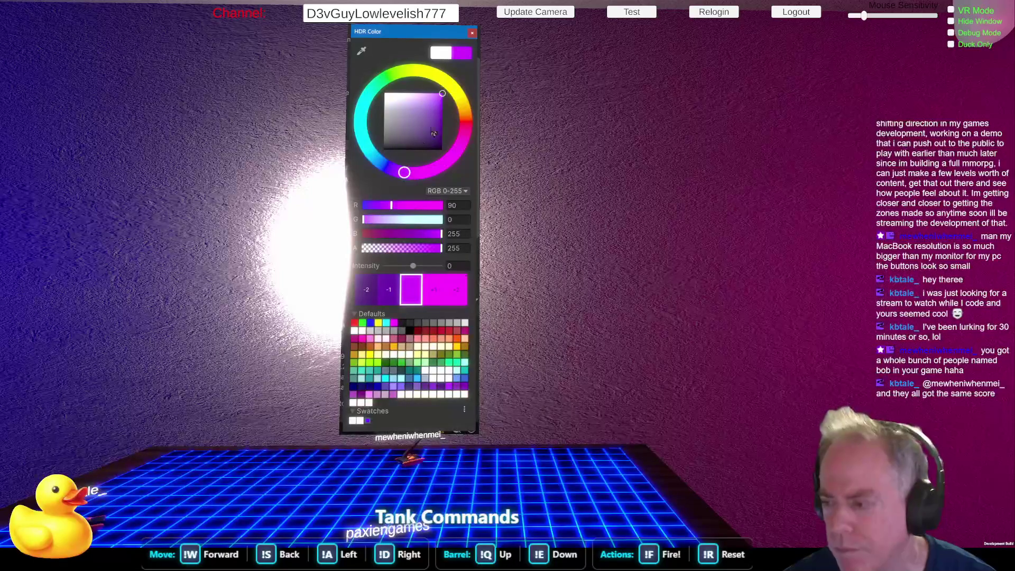
{"action": "double_click", "coordinate": [433, 299]}
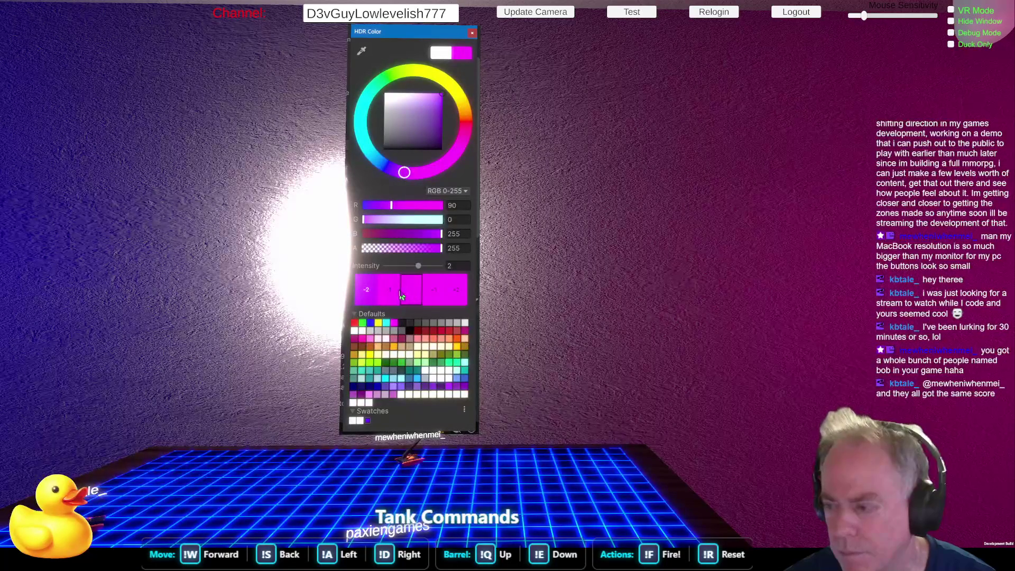
{"action": "left_click", "coordinate": [392, 178]}
{"action": "left_click_drag", "start_coordinate": [394, 178], "coordinate": [395, 177]}
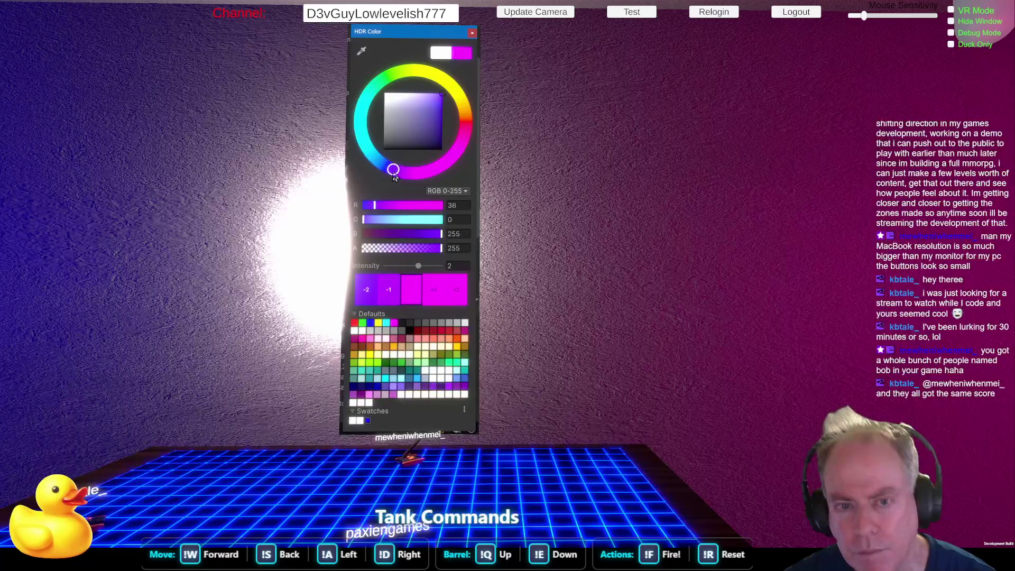
{"action": "left_click", "coordinate": [435, 295]}
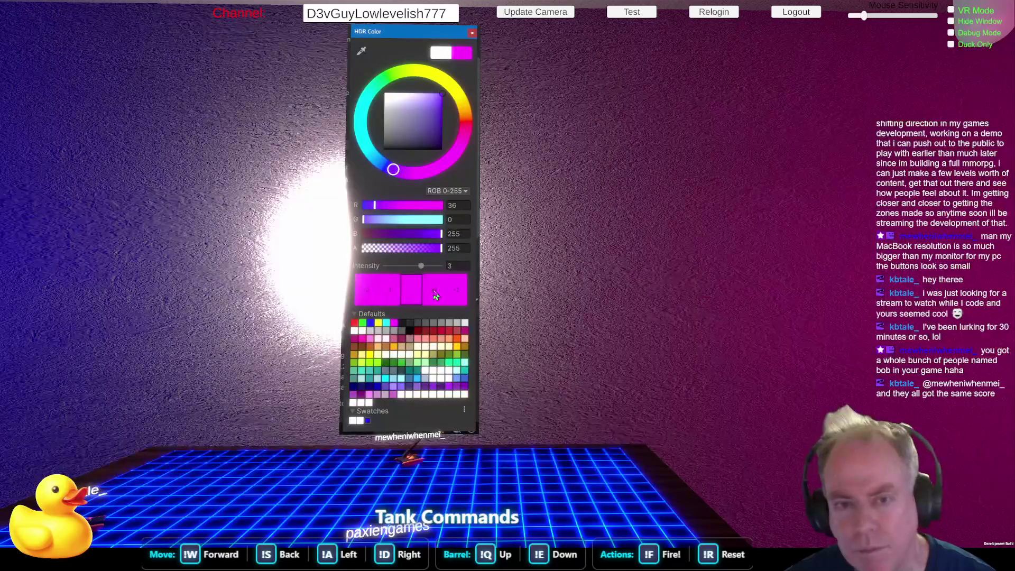
{"action": "left_click", "coordinate": [388, 299]}
{"action": "left_click", "coordinate": [388, 300]}
{"action": "left_click", "coordinate": [388, 299]}
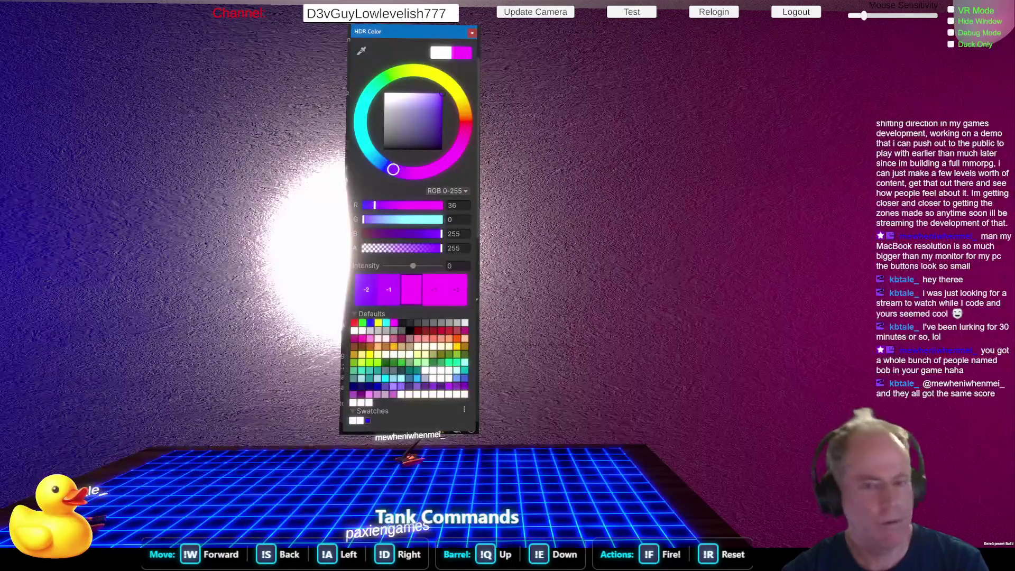
{"action": "key", "text": "alt+Tab"}
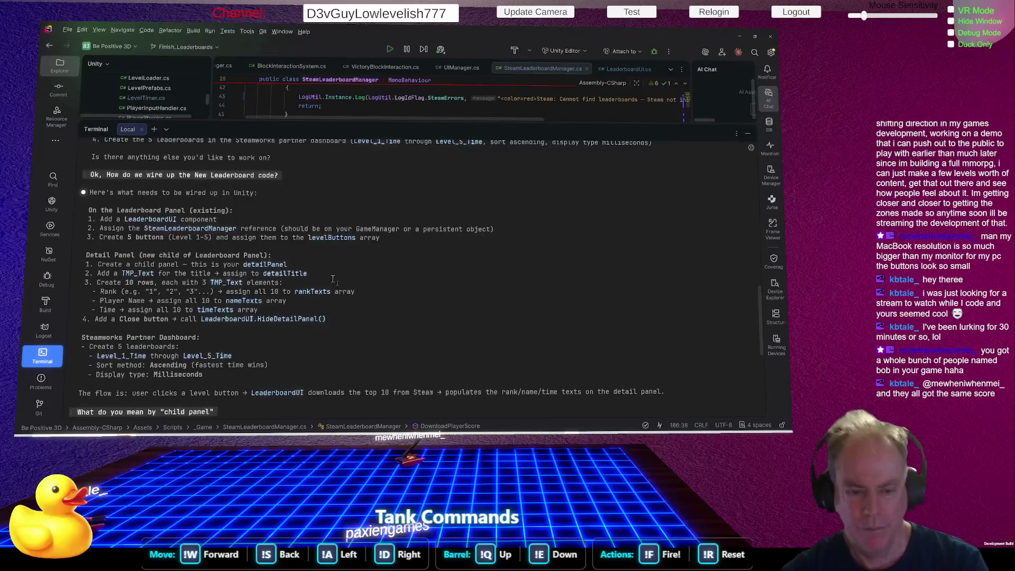
Review the AI chat's Unity wiring steps in Rider, then return to Unity
{"action": "key", "text": "alt+Tab"}
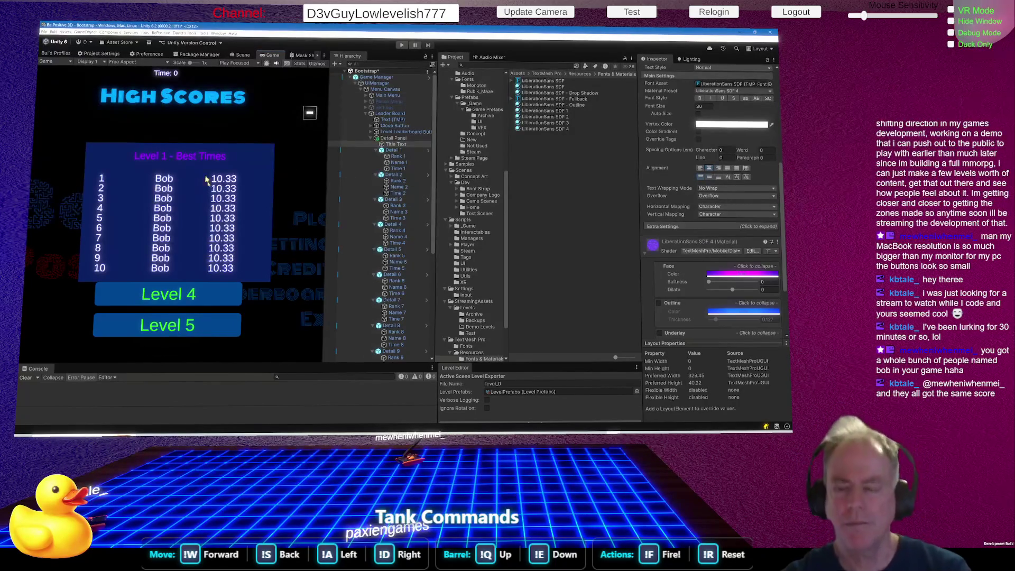
Resize the Detail Panel to about 887 by 607.9 and collapse Detail 1–10 in the Hierarchy
{"action": "left_click", "coordinate": [389, 138]}
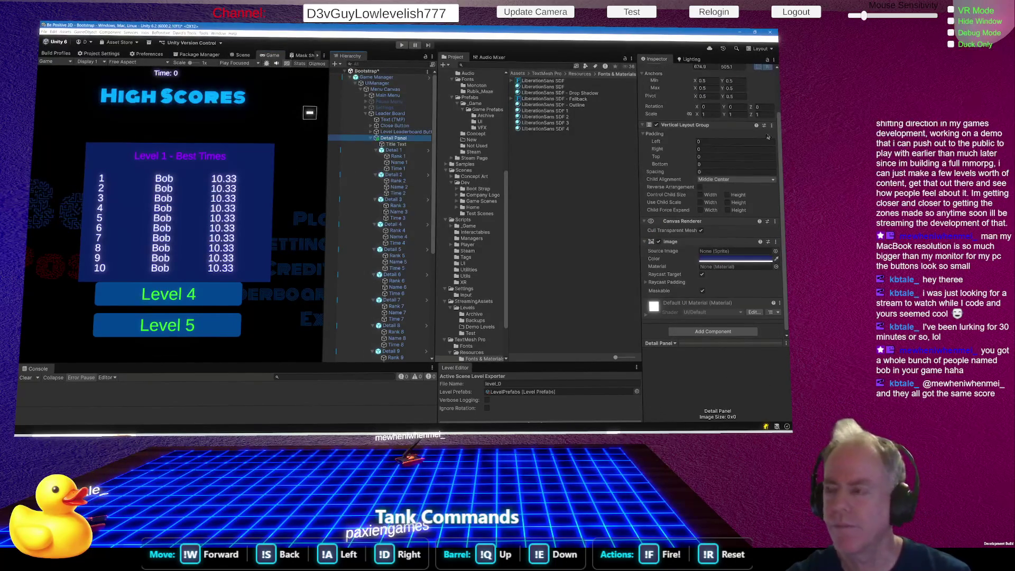
{"action": "scroll", "coordinate": [715, 186], "scroll_direction": "up", "scroll_amount": 3}
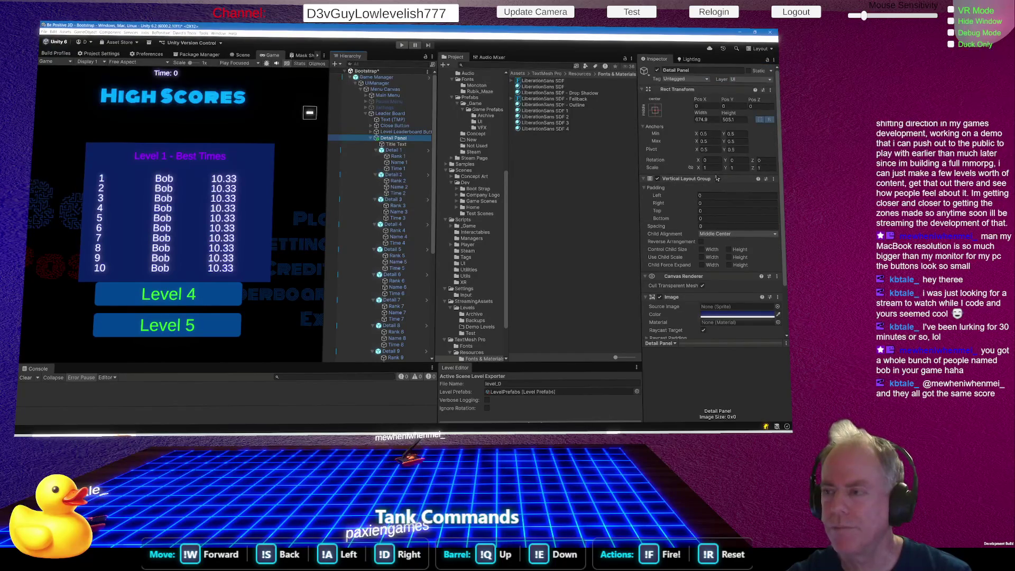
{"action": "mouse_move", "coordinate": [701, 115]}
{"action": "left_mouse_down"}
{"action": "mouse_move", "coordinate": [727, 115]}
{"action": "mouse_move", "coordinate": [307, 109]}
{"action": "mouse_move", "coordinate": [318, 108]}
{"action": "left_mouse_up"}
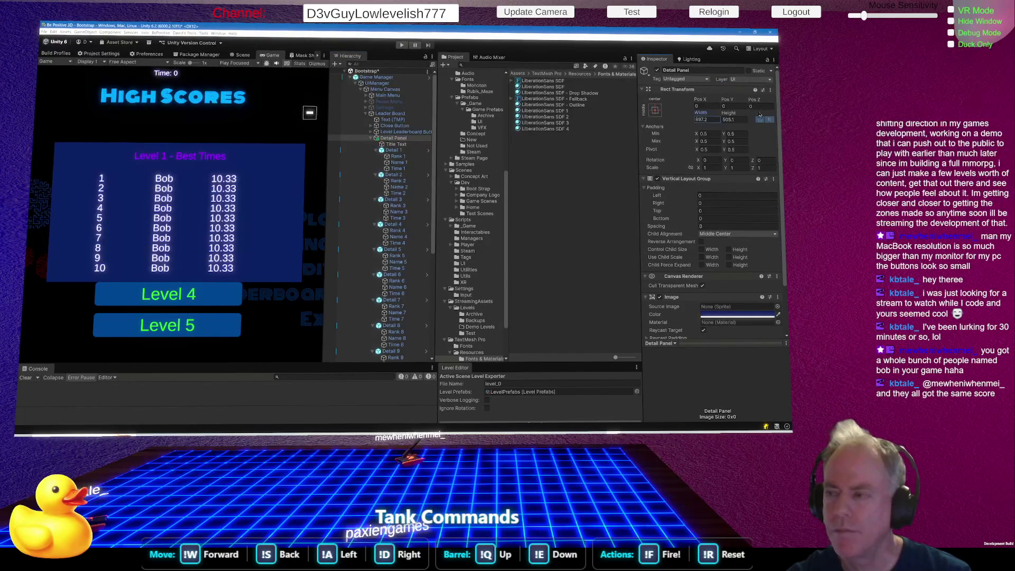
{"action": "mouse_move", "coordinate": [734, 117]}
{"action": "left_mouse_down"}
{"action": "mouse_move", "coordinate": [761, 116]}
{"action": "mouse_move", "coordinate": [159, 101]}
{"action": "mouse_move", "coordinate": [253, 88]}
{"action": "mouse_move", "coordinate": [229, 91]}
{"action": "left_mouse_up"}
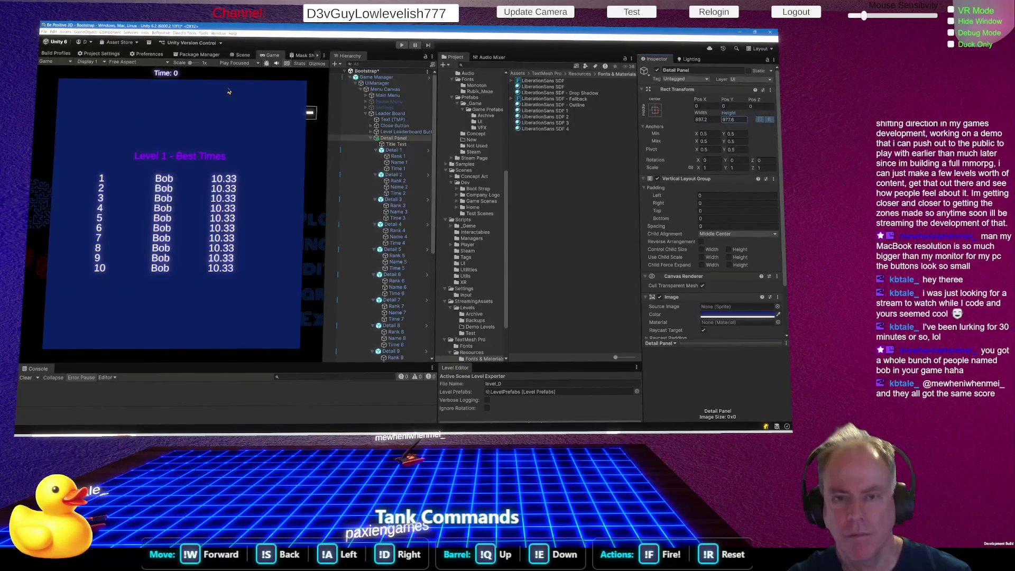
{"action": "left_click_drag", "start_coordinate": [229, 91], "coordinate": [44, 127]}
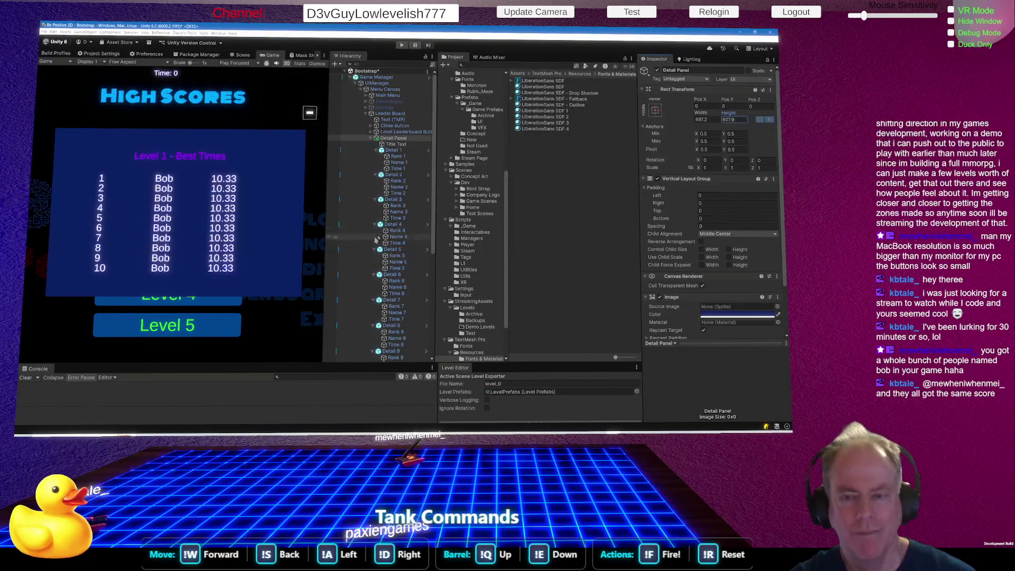
{"action": "left_click", "coordinate": [371, 138], "text": "alt"}
{"action": "left_click", "coordinate": [372, 138]}
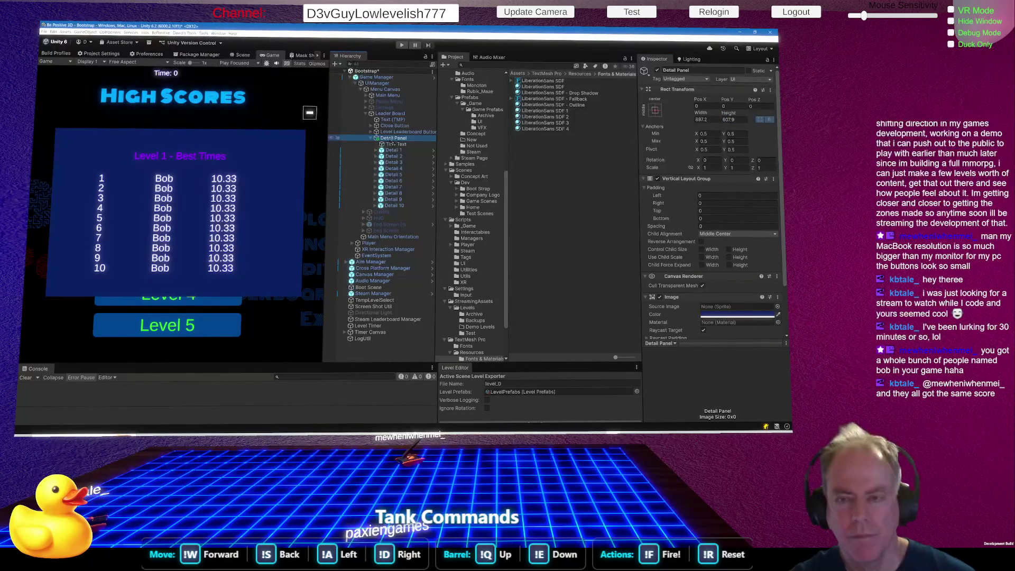
Add a UI Button under Detail Panel and rename it 'Close Button'
{"action": "right_click", "coordinate": [392, 143]}
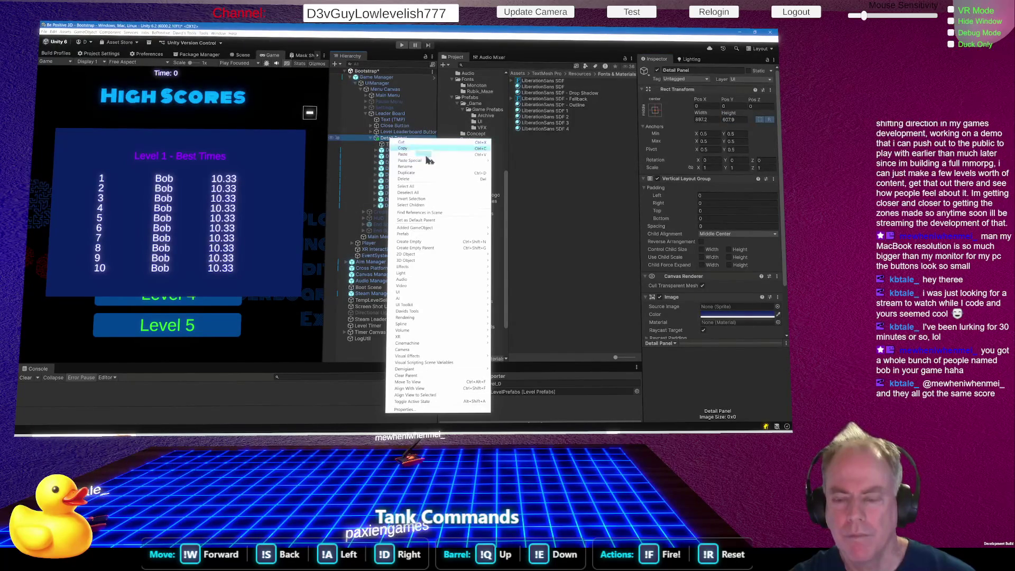
{"action": "mouse_move", "coordinate": [458, 296]}
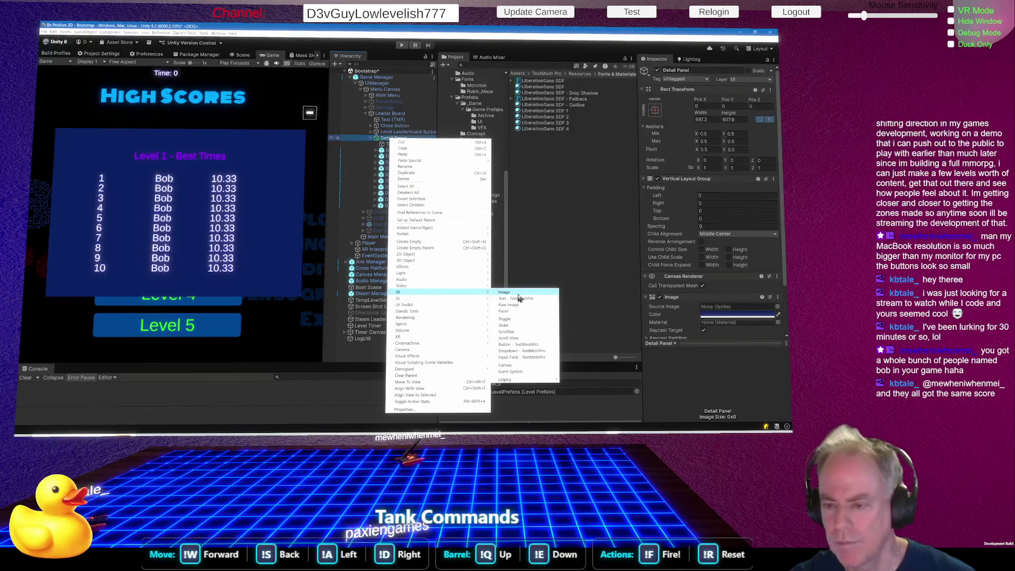
{"action": "left_click", "coordinate": [533, 348]}
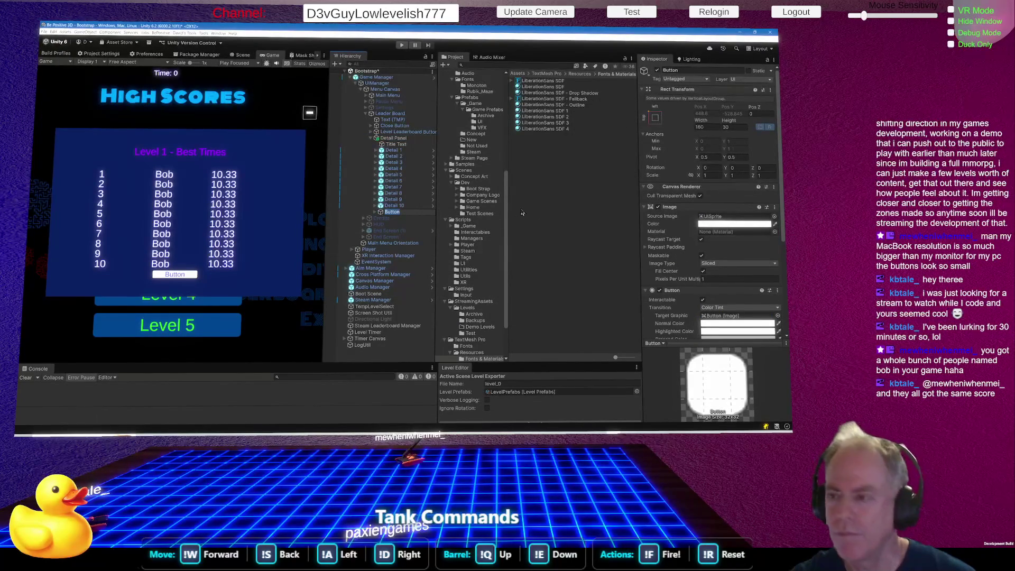
{"action": "left_click", "coordinate": [405, 212]}
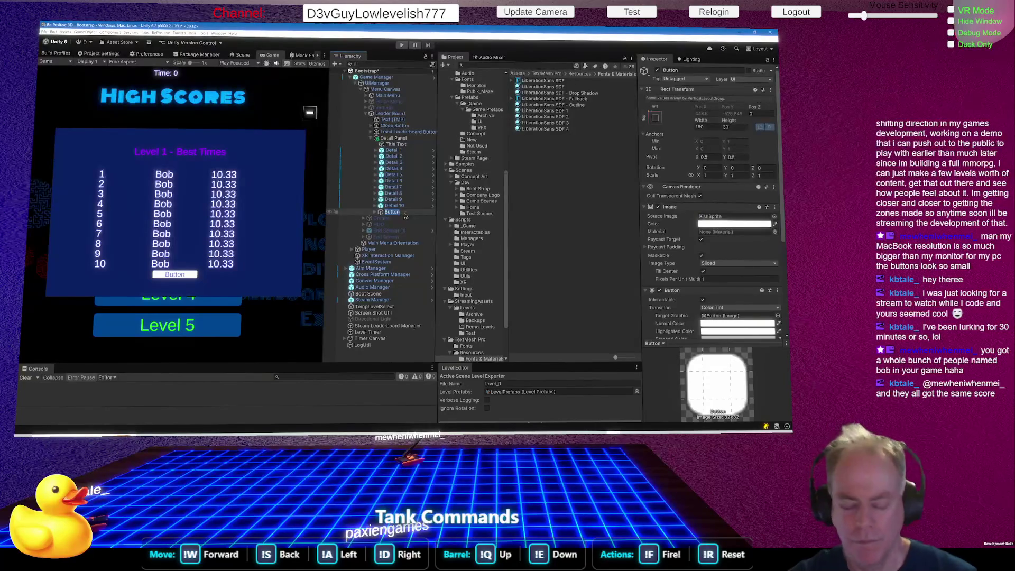
{"action": "left_click", "coordinate": [404, 213]}
{"action": "type", "text": "Close"}
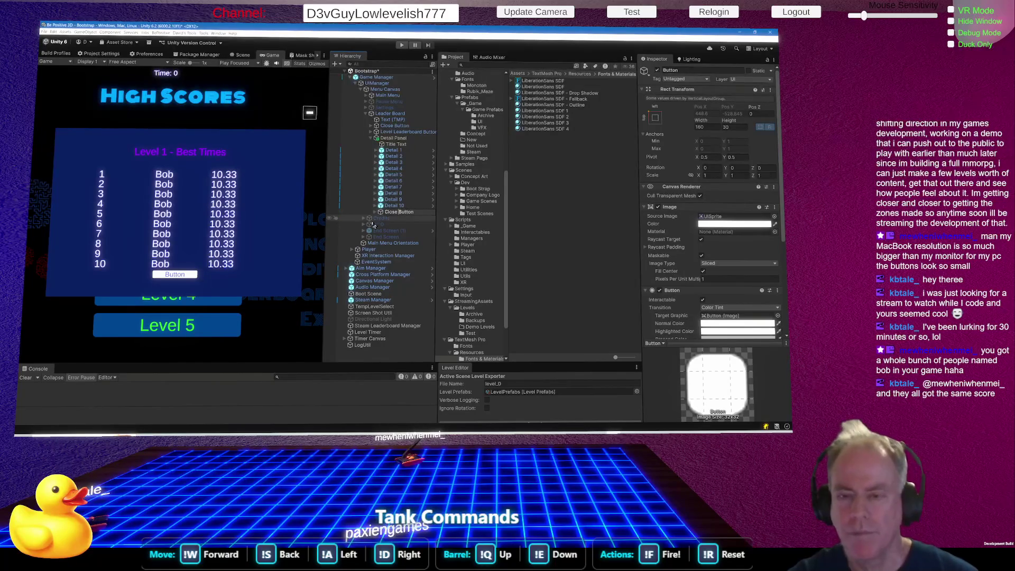
{"action": "key", "text": "Return"}
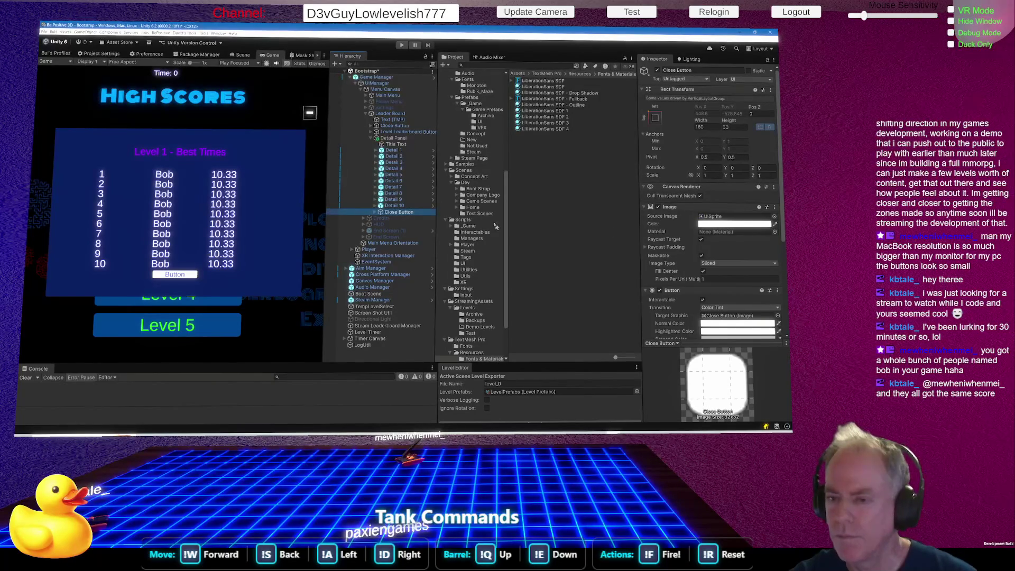
Set the Close Button's label to 'OK' and trial a taller height, undoing back to 30
{"action": "left_click", "coordinate": [375, 213]}
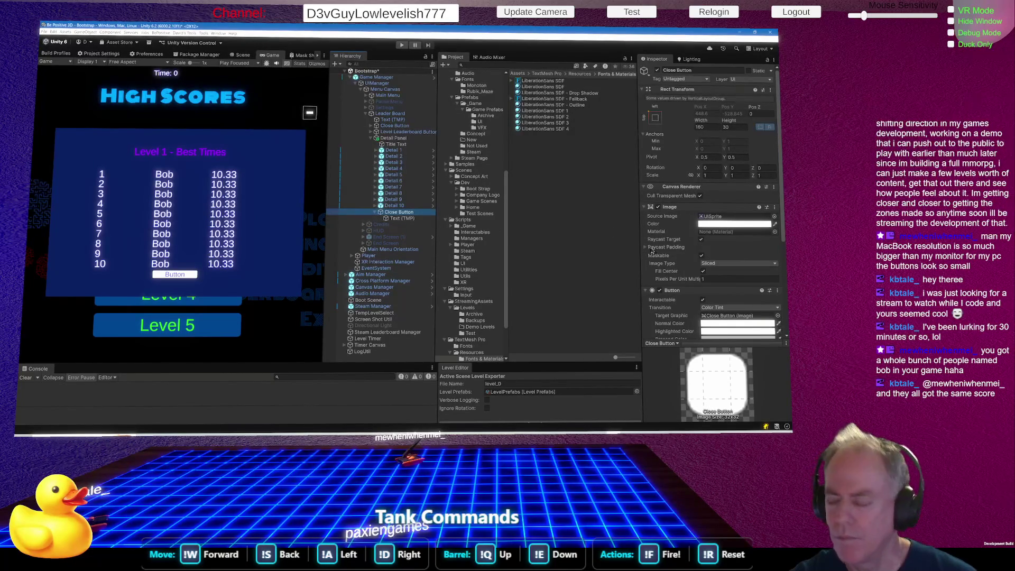
{"action": "left_click", "coordinate": [402, 219]}
{"action": "left_click", "coordinate": [686, 233]}
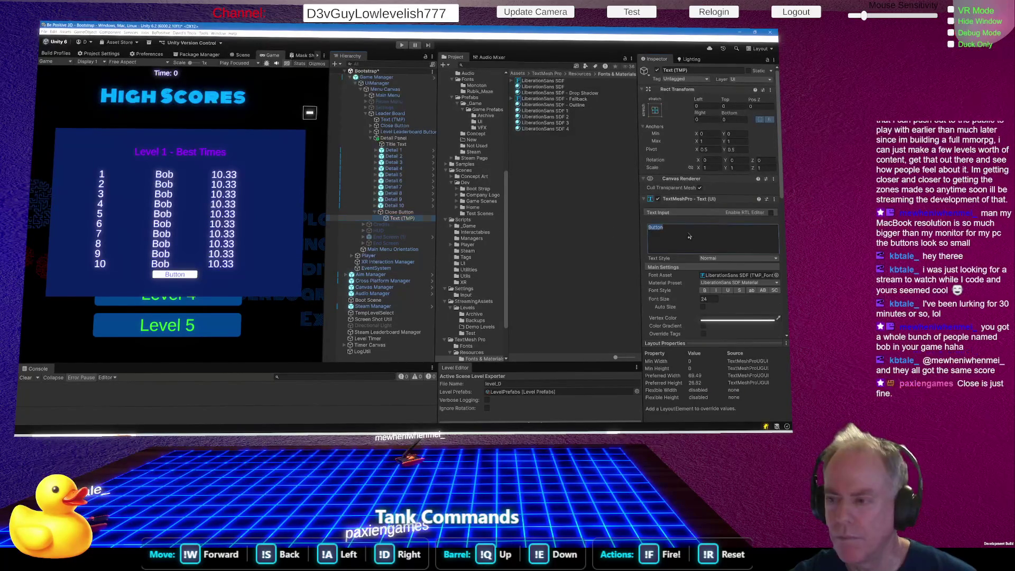
{"action": "type", "text": "OK"}
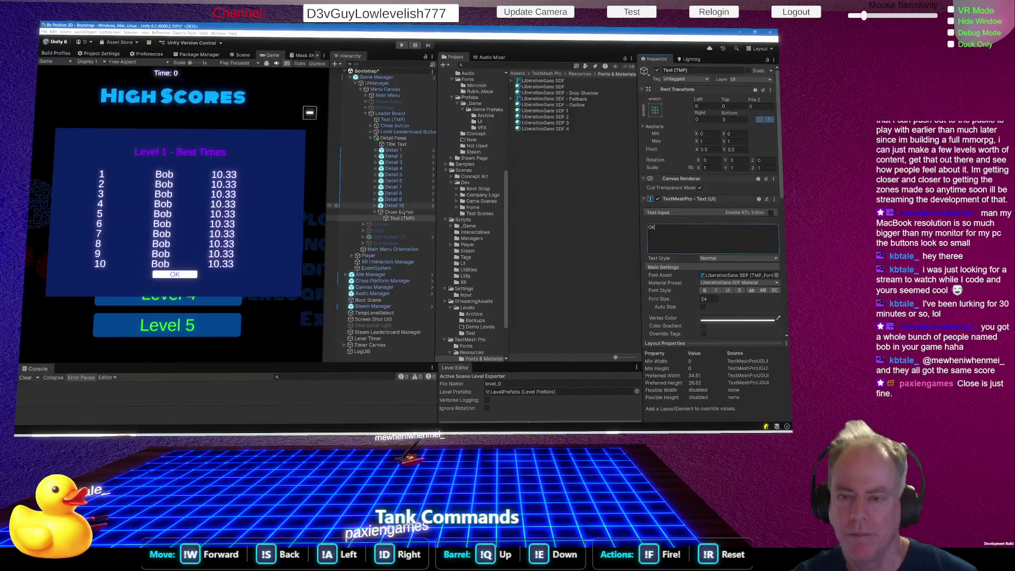
{"action": "left_click", "coordinate": [400, 212]}
{"action": "mouse_move", "coordinate": [729, 121]}
{"action": "left_mouse_down"}
{"action": "mouse_move", "coordinate": [773, 120]}
{"action": "mouse_move", "coordinate": [744, 121]}
{"action": "left_mouse_up"}
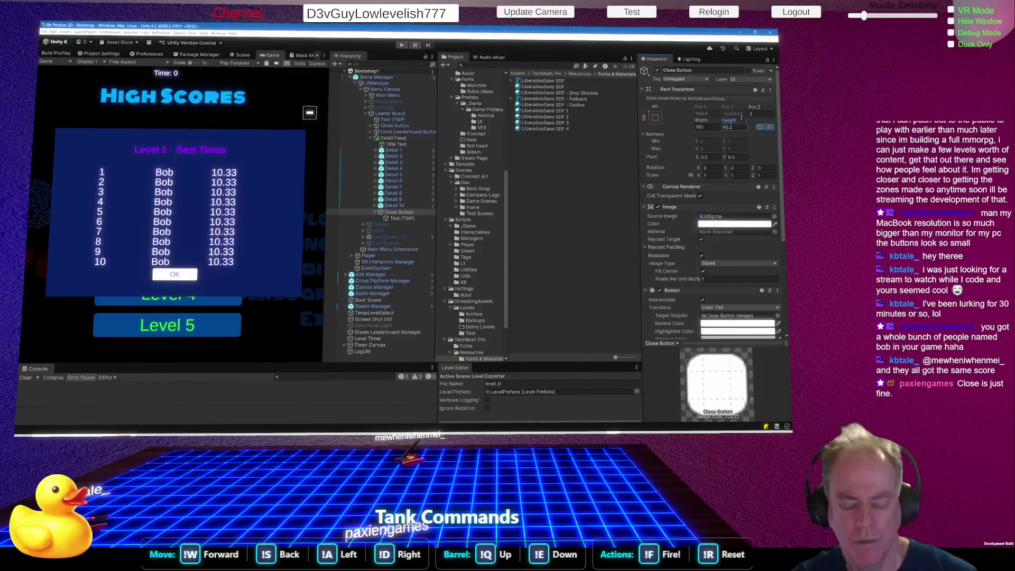
{"action": "key", "text": "ctrl+z"}
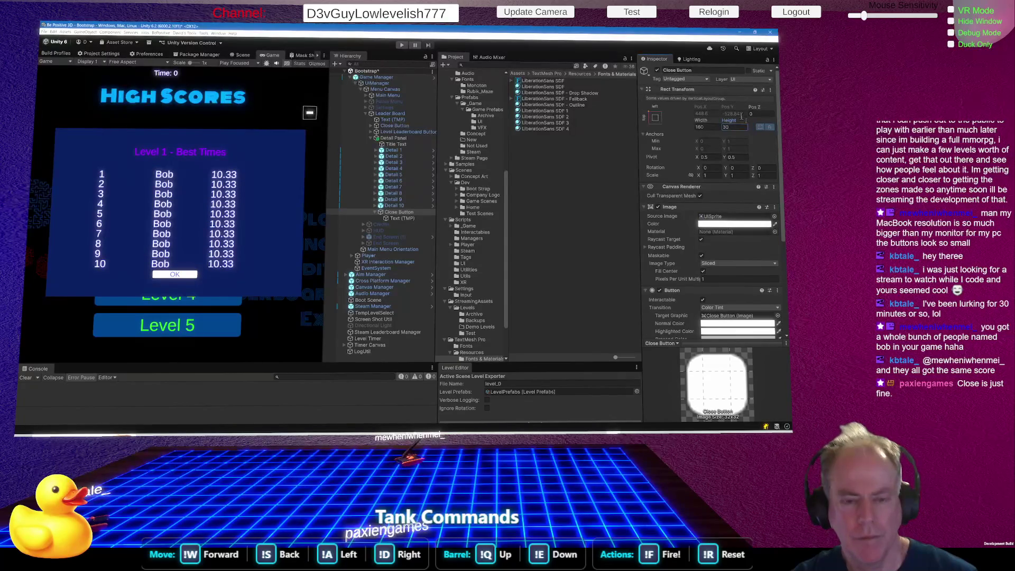
Retype the label text, settling on 'OK' again, and reselect the Close Button
{"action": "left_click", "coordinate": [402, 218]}
{"action": "left_click", "coordinate": [705, 230]}
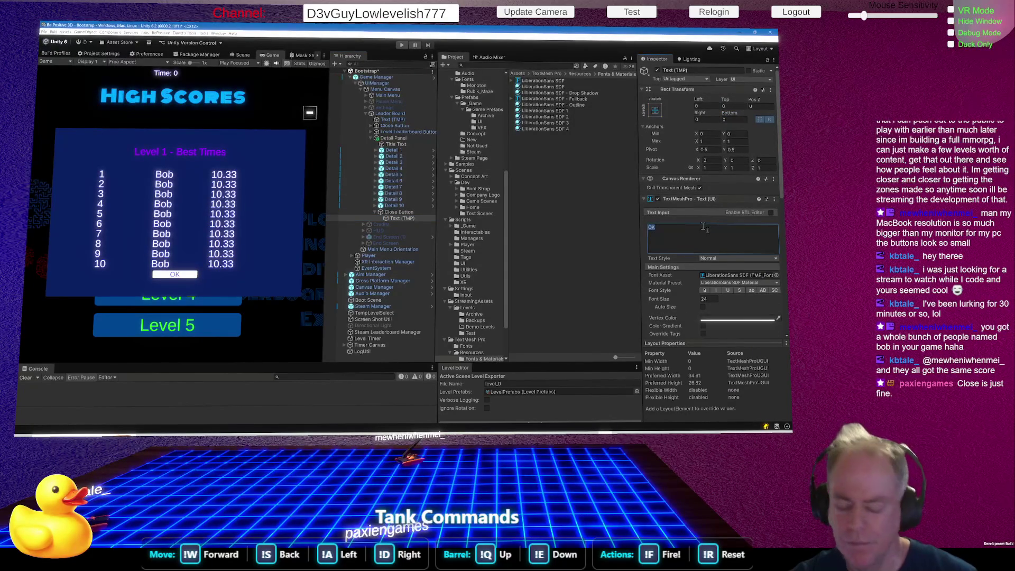
{"action": "type", "text": "clsoe"}
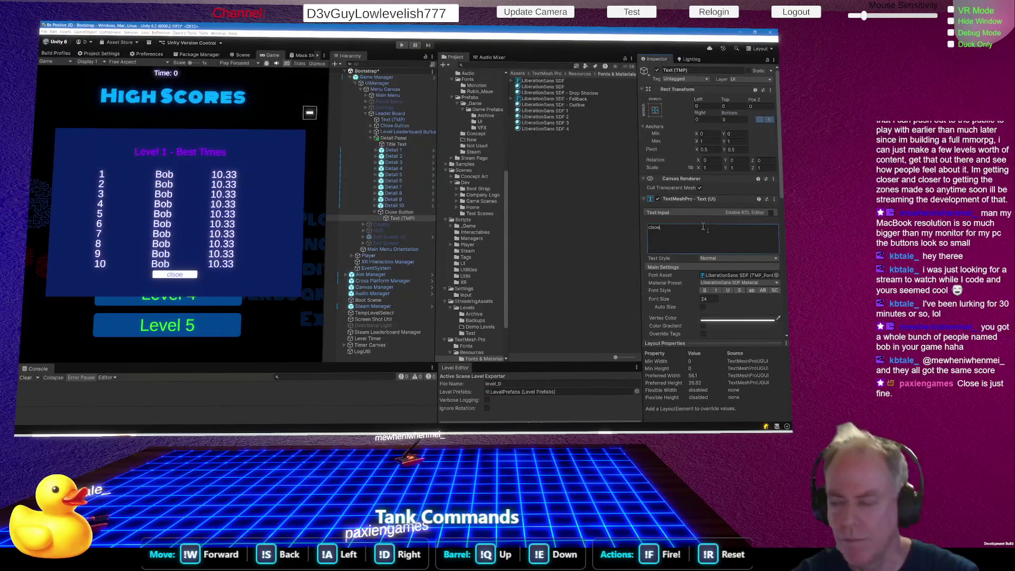
{"action": "key", "text": "BackSpace"}
{"action": "key", "text": "BackSpace"}
{"action": "key", "text": "BackSpace"}
{"action": "type", "text": "Clo"}
{"action": "key", "text": "BackSpace"}
{"action": "key", "text": "BackSpace"}
{"action": "key", "text": "BackSpace"}
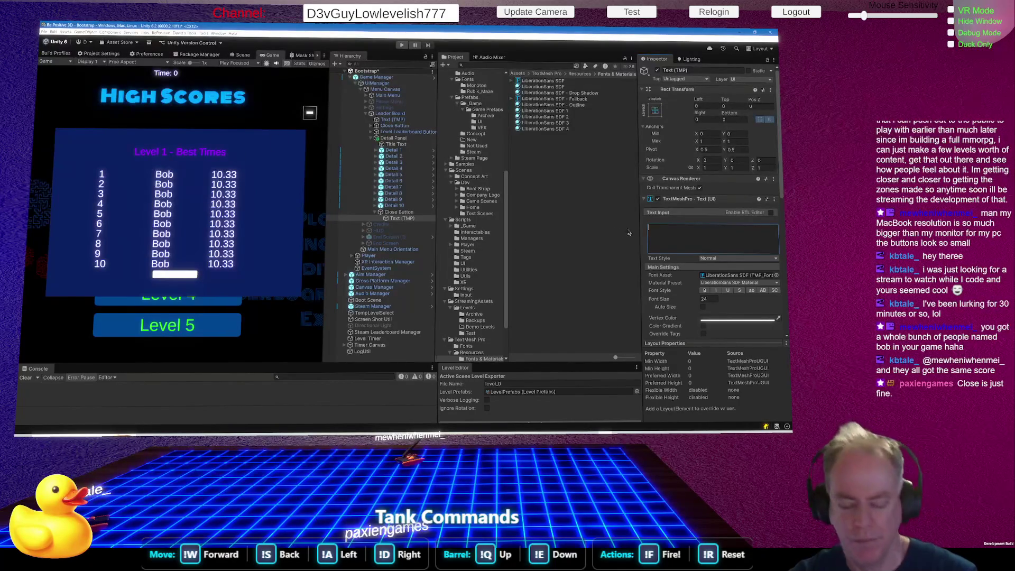
{"action": "type", "text": "OK"}
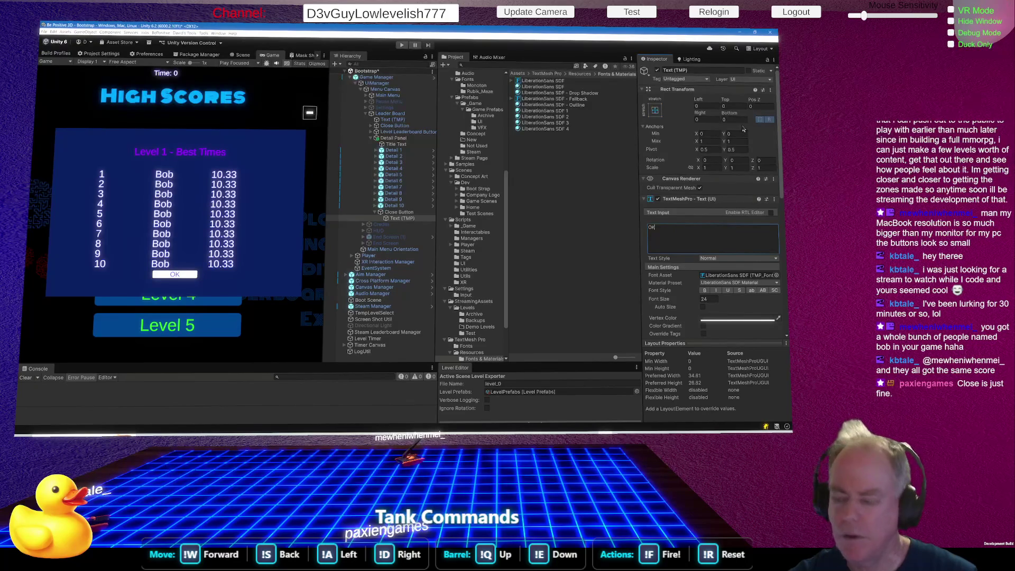
{"action": "left_click", "coordinate": [412, 212]}
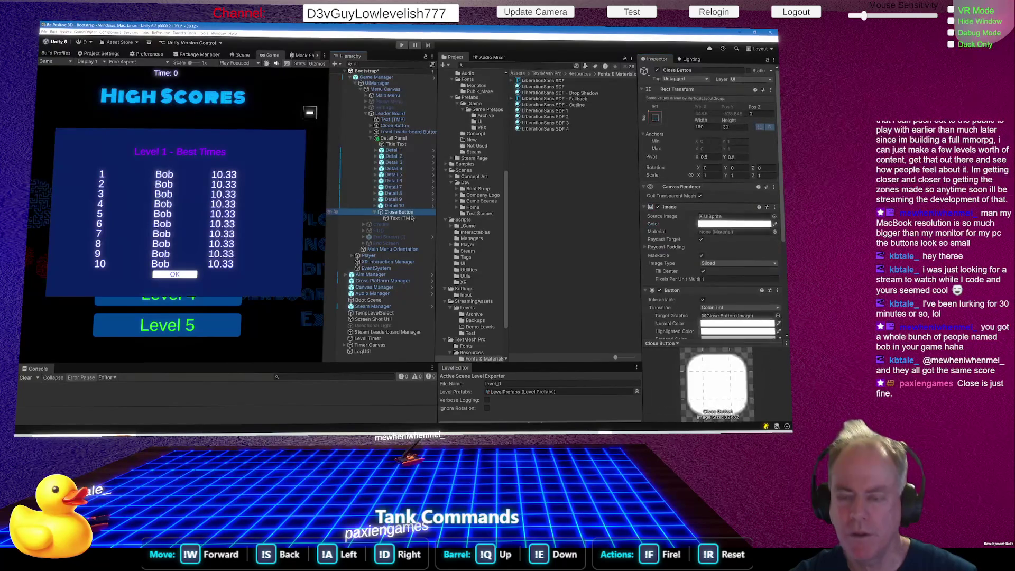
{"action": "key", "text": "Down"}
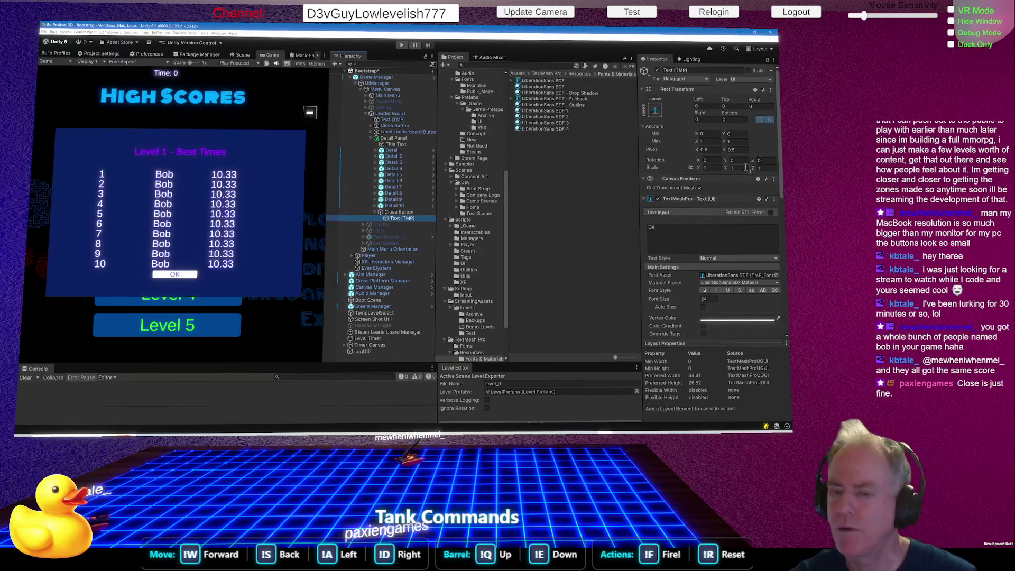
{"action": "key", "text": "Up"}
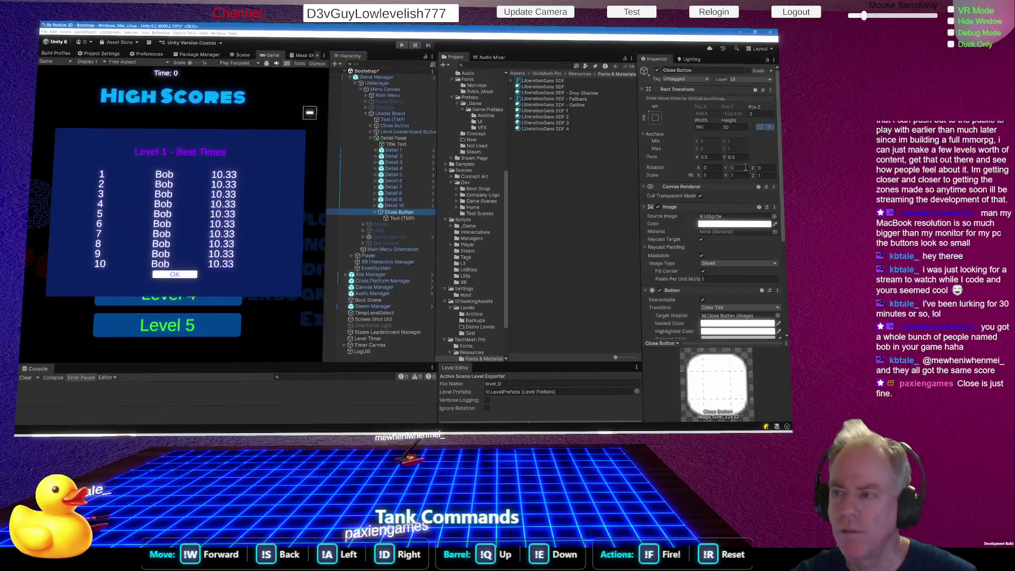
Undo the label and rename edits, redo the button, and scale it up to 1.69
{"action": "key", "text": "ctrl+z"}
{"action": "key", "text": "ctrl+z"}
{"action": "key", "text": "ctrl+z"}
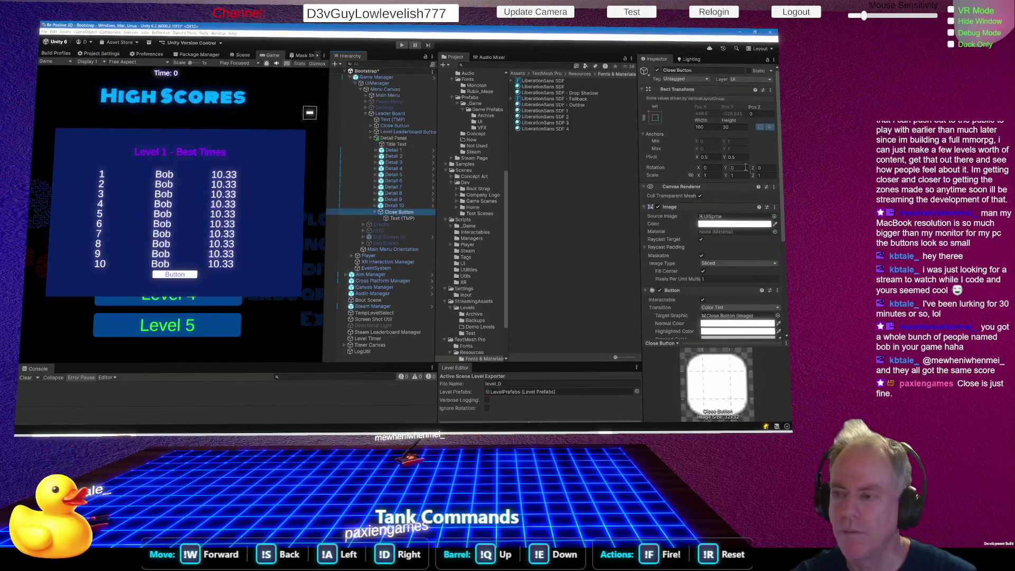
{"action": "key", "text": "ctrl+z"}
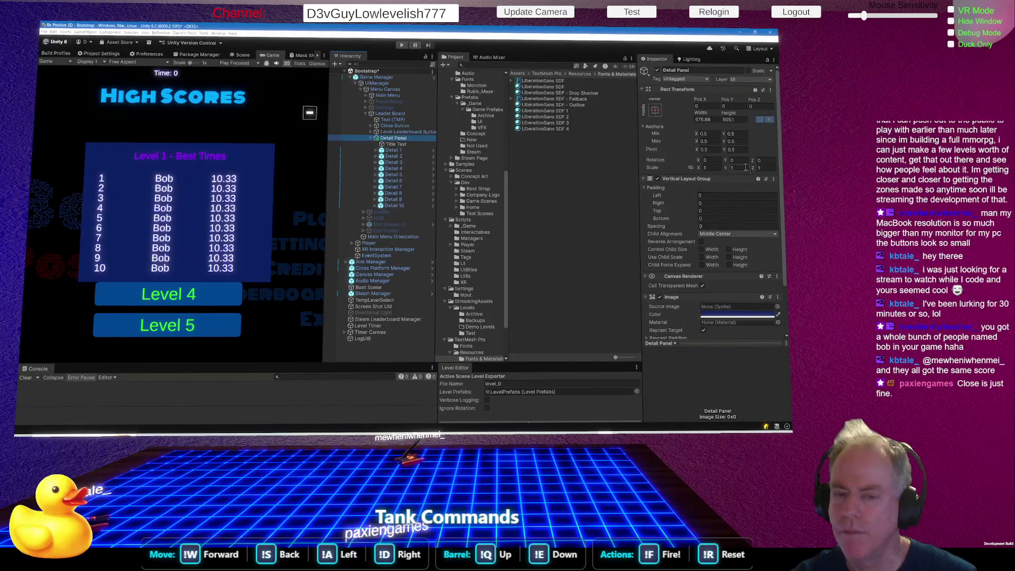
{"action": "key", "text": "ctrl+y"}
{"action": "key", "text": "ctrl+y"}
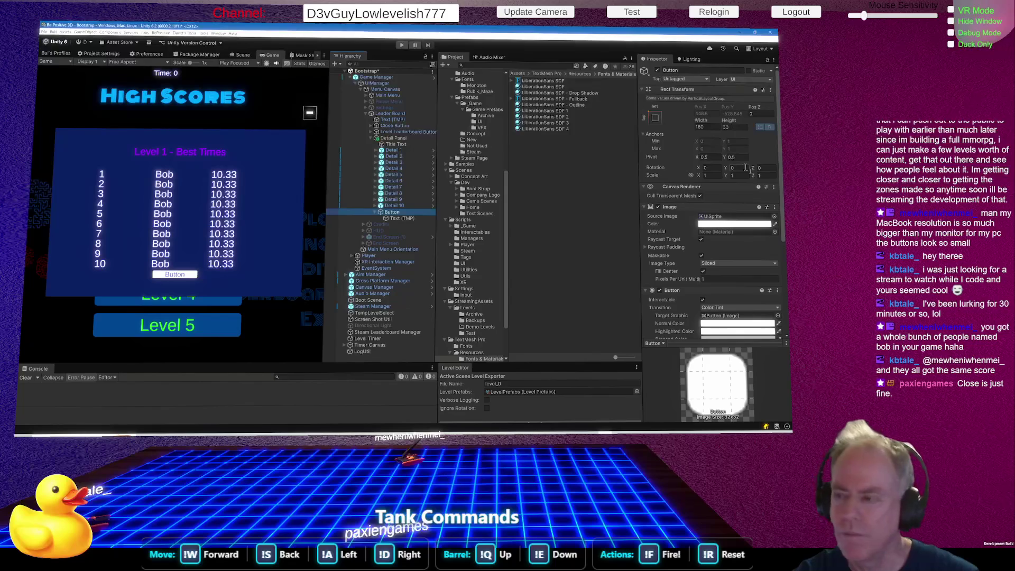
{"action": "left_click", "coordinate": [701, 176]}
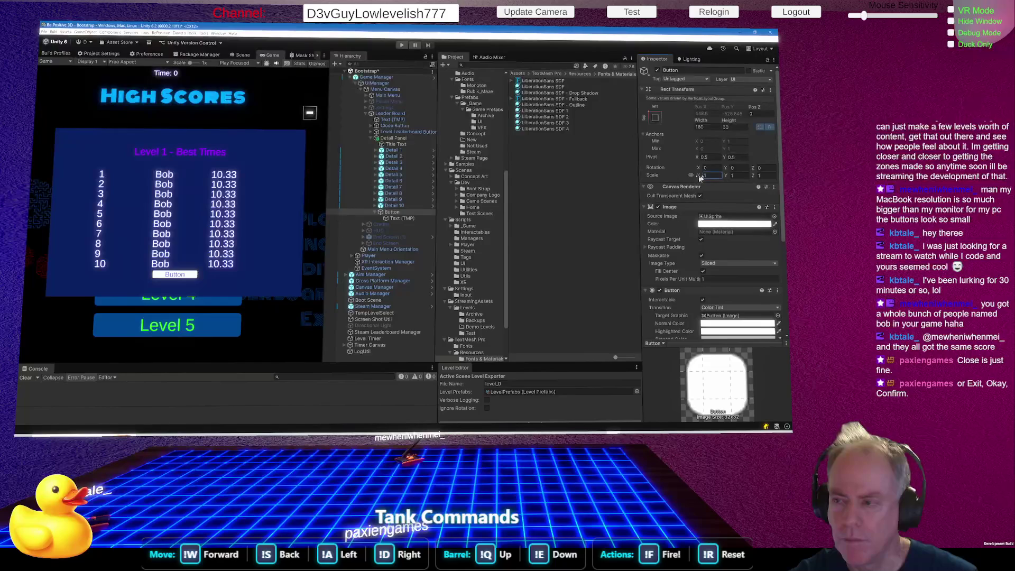
{"action": "mouse_move", "coordinate": [702, 178]}
{"action": "left_mouse_down"}
{"action": "mouse_move", "coordinate": [760, 173]}
{"action": "mouse_move", "coordinate": [710, 180]}
{"action": "left_mouse_up"}
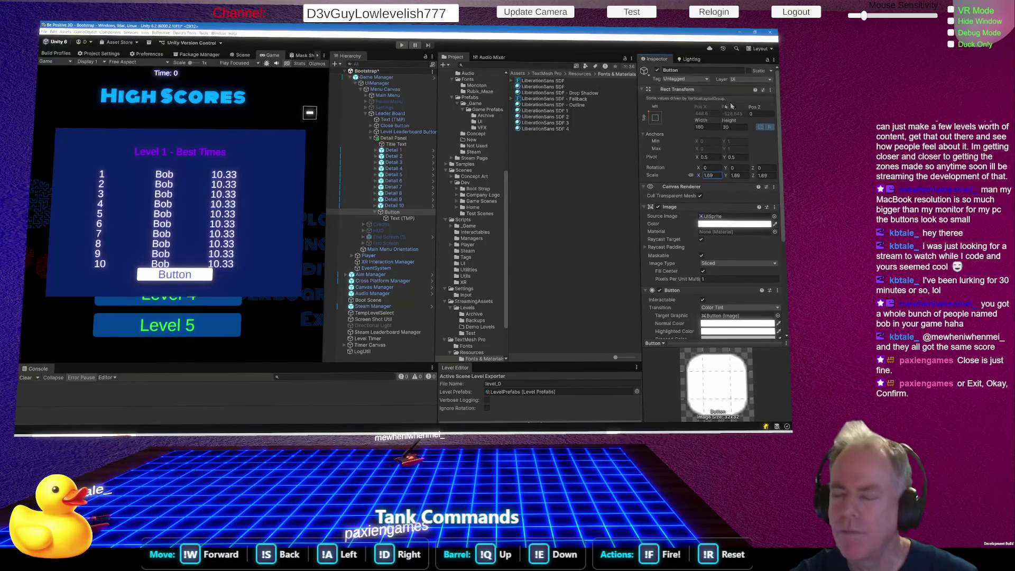
Trial a taller button height, undo it back to 30, and select the label's 'Button' text
{"action": "left_click", "coordinate": [403, 219]}
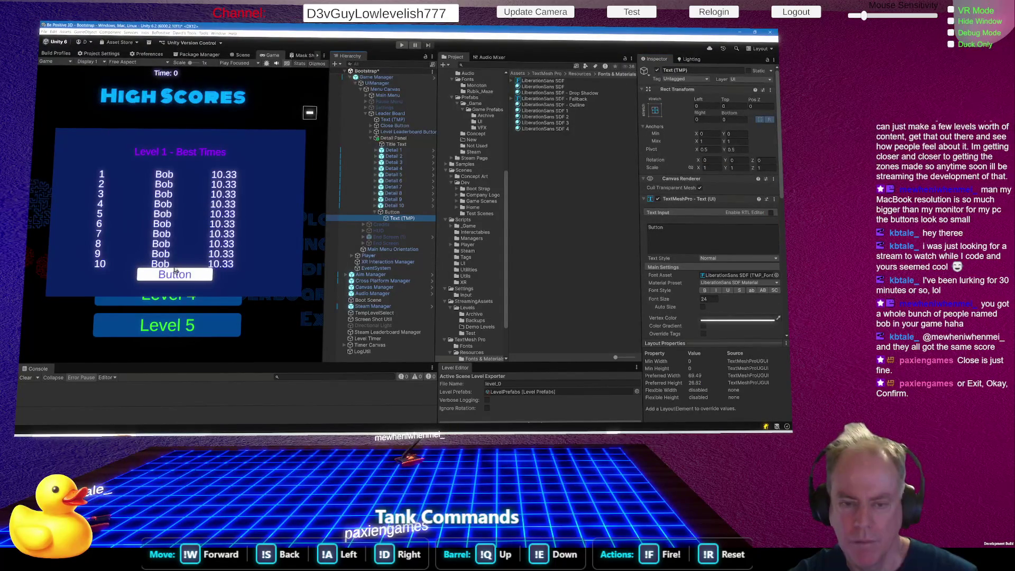
{"action": "left_click", "coordinate": [401, 213]}
{"action": "left_click_drag", "start_coordinate": [728, 120], "coordinate": [740, 122]}
{"action": "left_click_drag", "start_coordinate": [57, 117], "coordinate": [505, 32]}
{"action": "key", "text": "ctrl+z"}
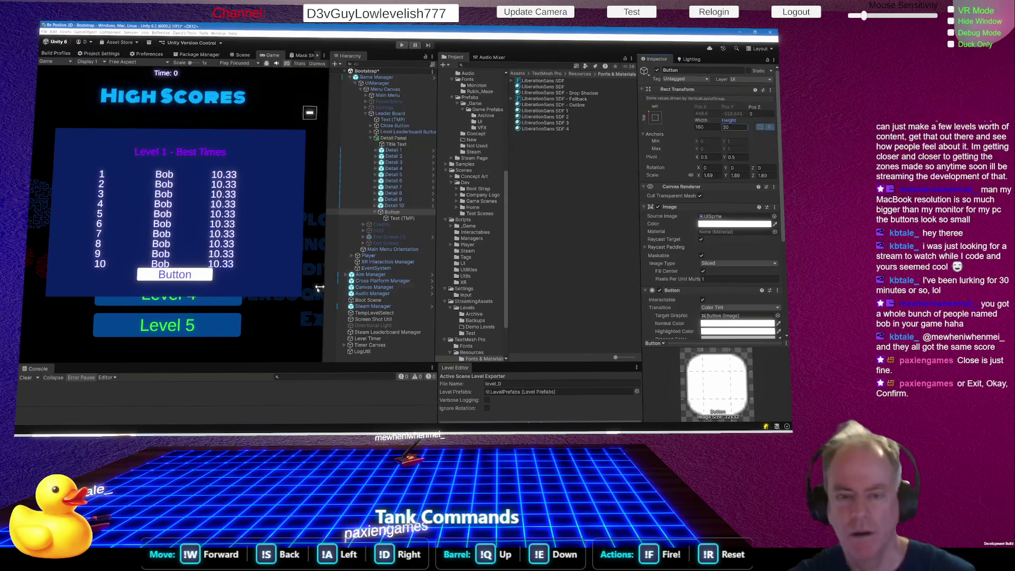
{"action": "left_click", "coordinate": [395, 220]}
{"action": "left_click", "coordinate": [687, 229]}
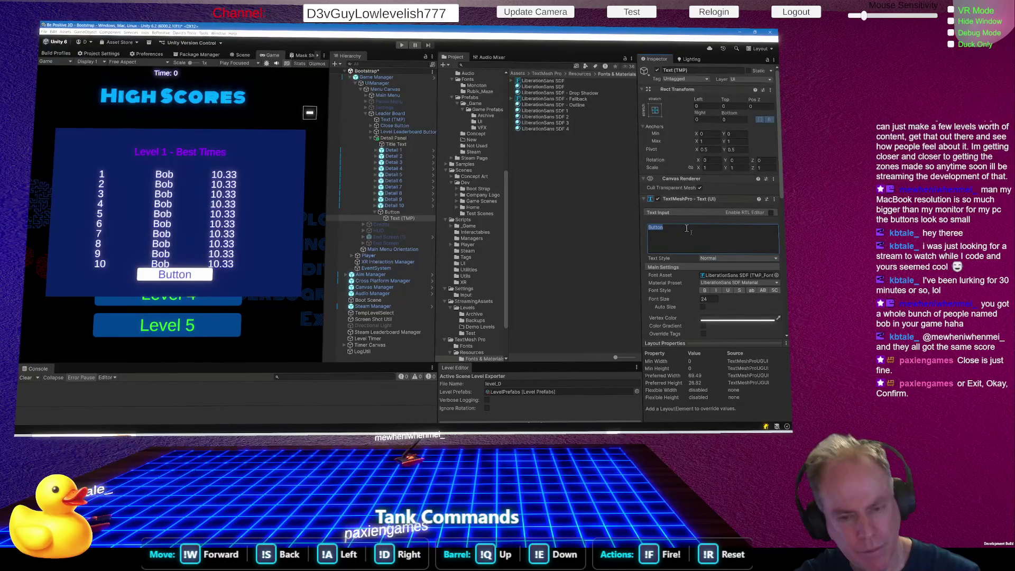
Change the button's label to 'Close', then bring up the Detail Panel's context menu
{"action": "type", "text": "Close"}
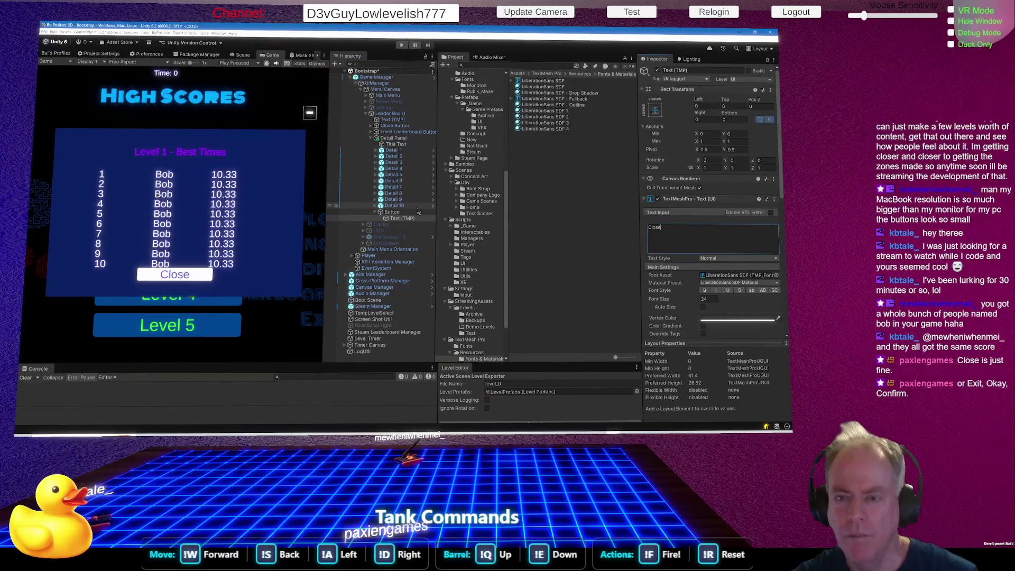
{"action": "left_click", "coordinate": [413, 139]}
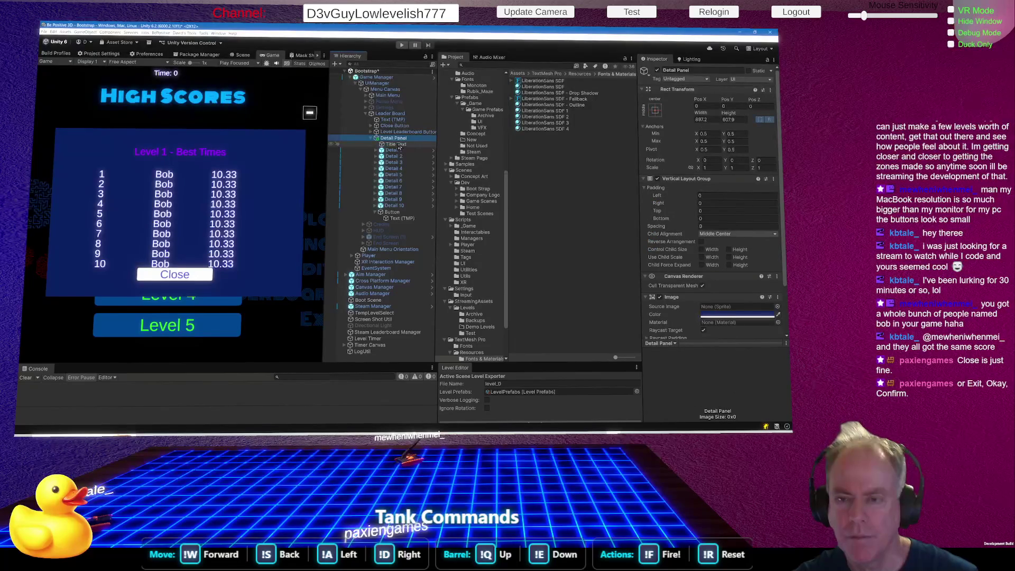
{"action": "right_click", "coordinate": [396, 140]}
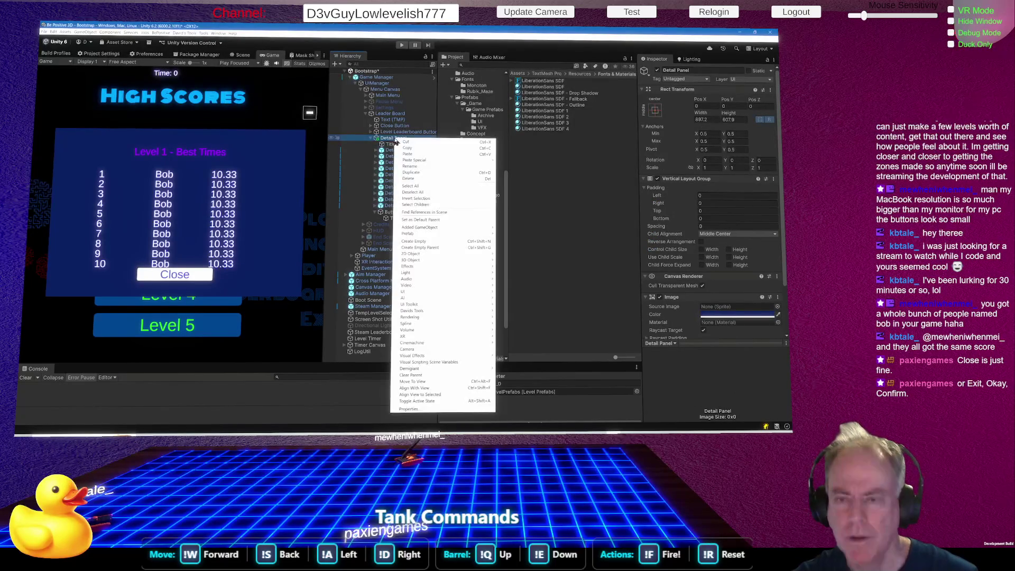
Create an empty object named Details and place it just under Title Text
{"action": "left_click", "coordinate": [423, 241]}
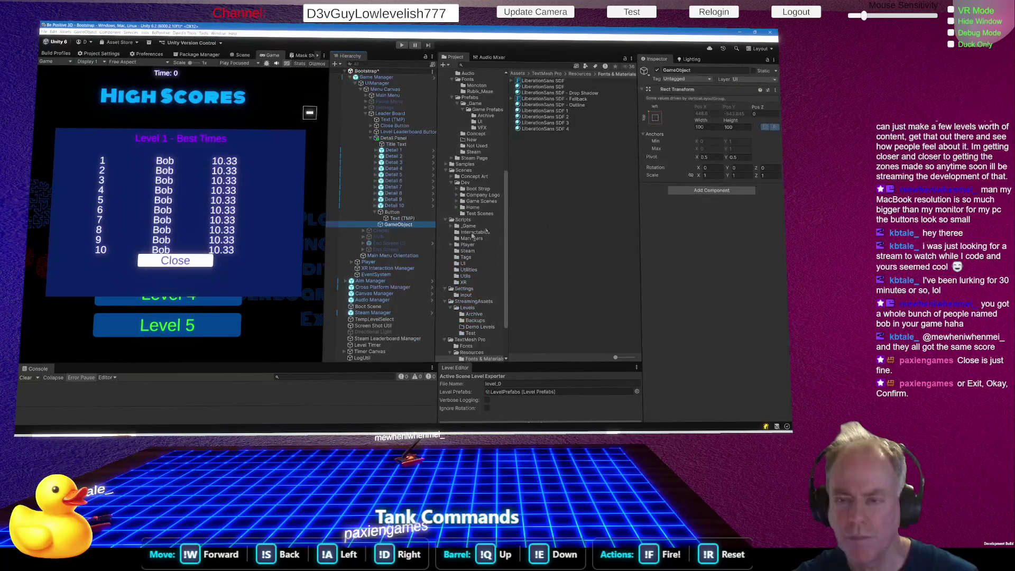
{"action": "left_click", "coordinate": [520, 223]}
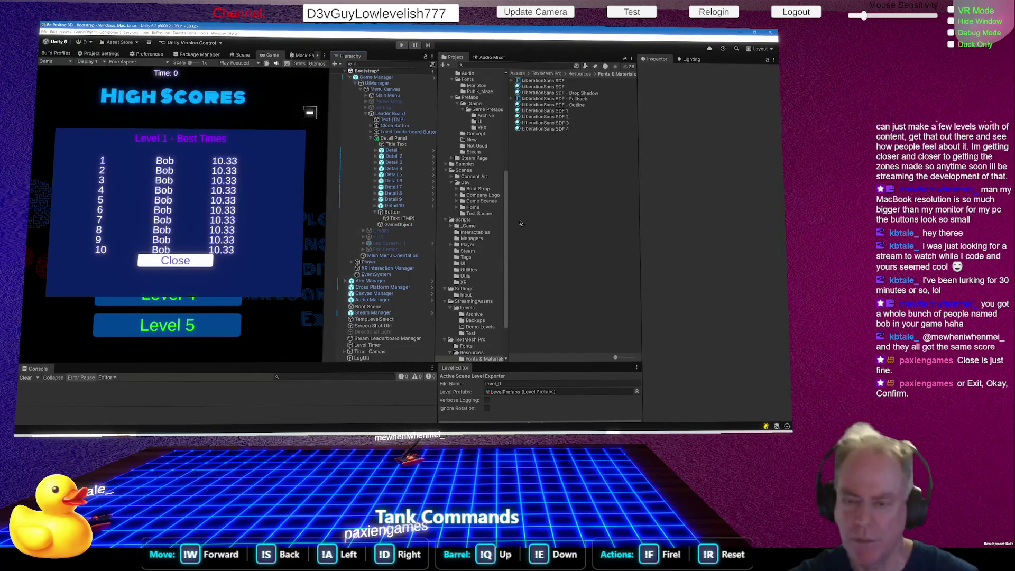
{"action": "left_click", "coordinate": [398, 225]}
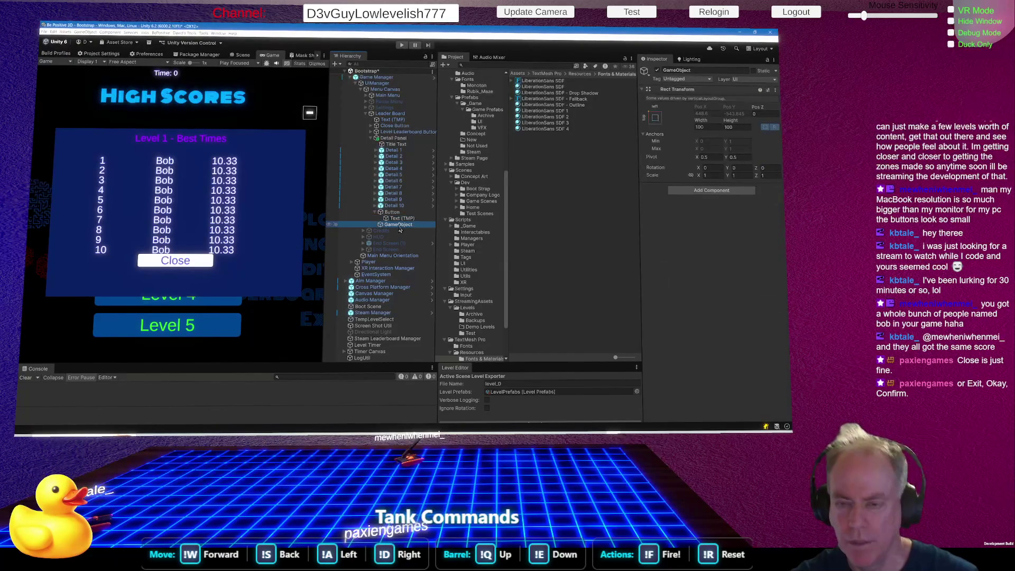
{"action": "left_click", "coordinate": [399, 227]}
{"action": "type", "text": "Details"}
{"action": "key", "text": "Return"}
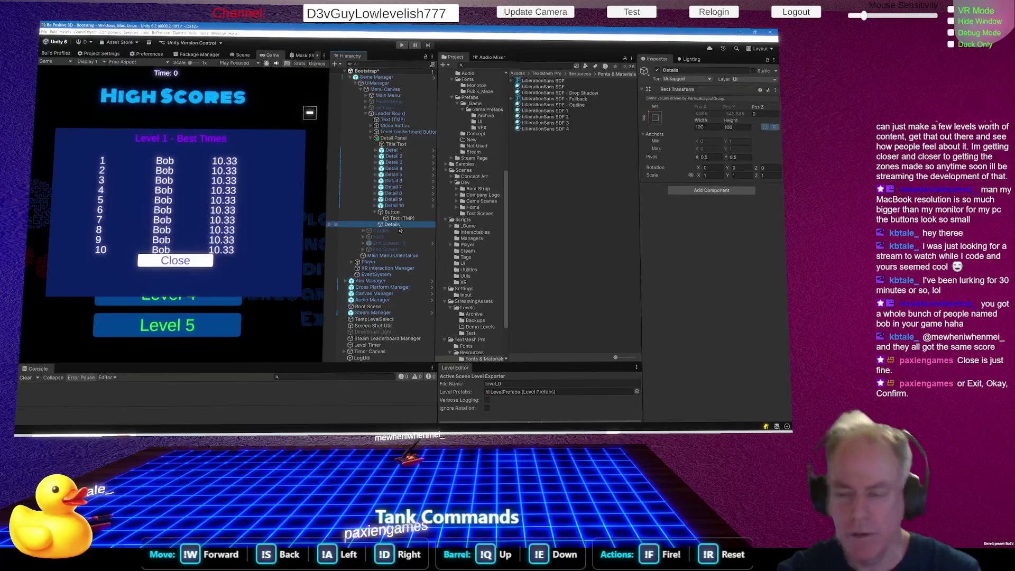
{"action": "left_click_drag", "start_coordinate": [399, 229], "coordinate": [394, 153]}
Move Detail 1 through Detail 10 into Details, then bring up Add Component on Details
{"action": "left_click", "coordinate": [394, 156]}
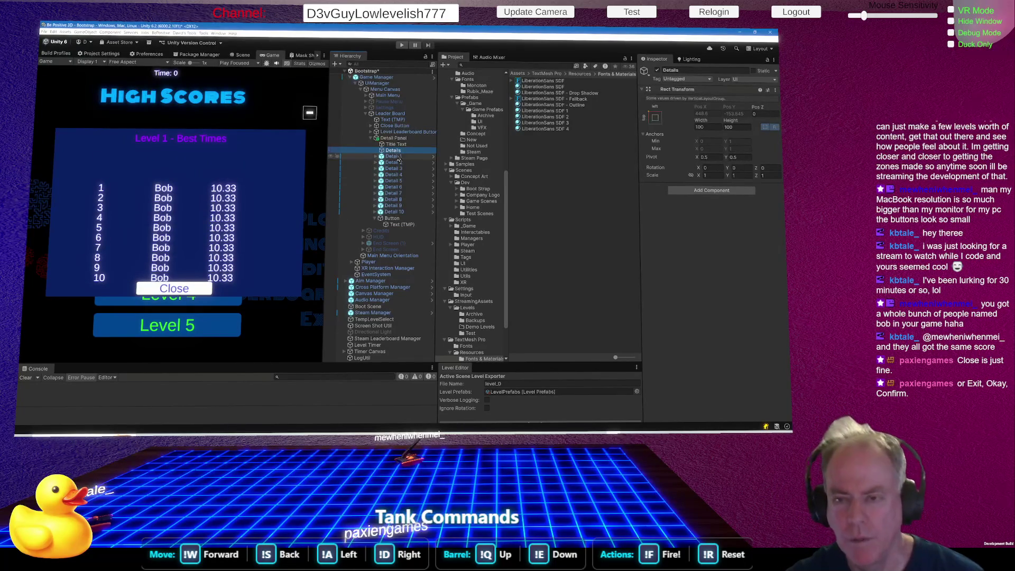
{"action": "left_click", "coordinate": [394, 212], "text": "shift"}
{"action": "mouse_move", "coordinate": [398, 198]}
{"action": "left_mouse_down"}
{"action": "mouse_move", "coordinate": [399, 151]}
{"action": "mouse_move", "coordinate": [412, 151]}
{"action": "left_mouse_up"}
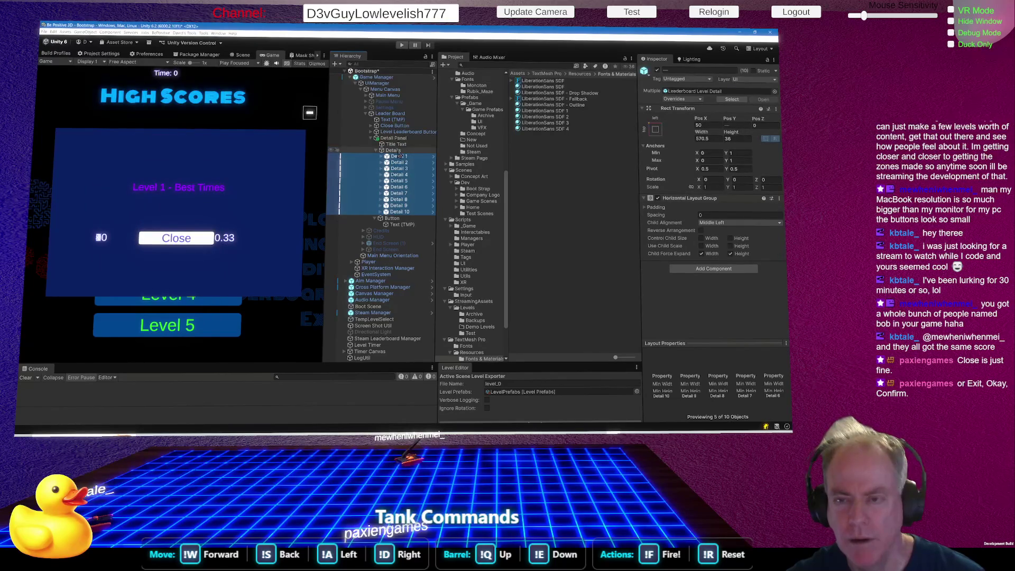
{"action": "left_click", "coordinate": [394, 150]}
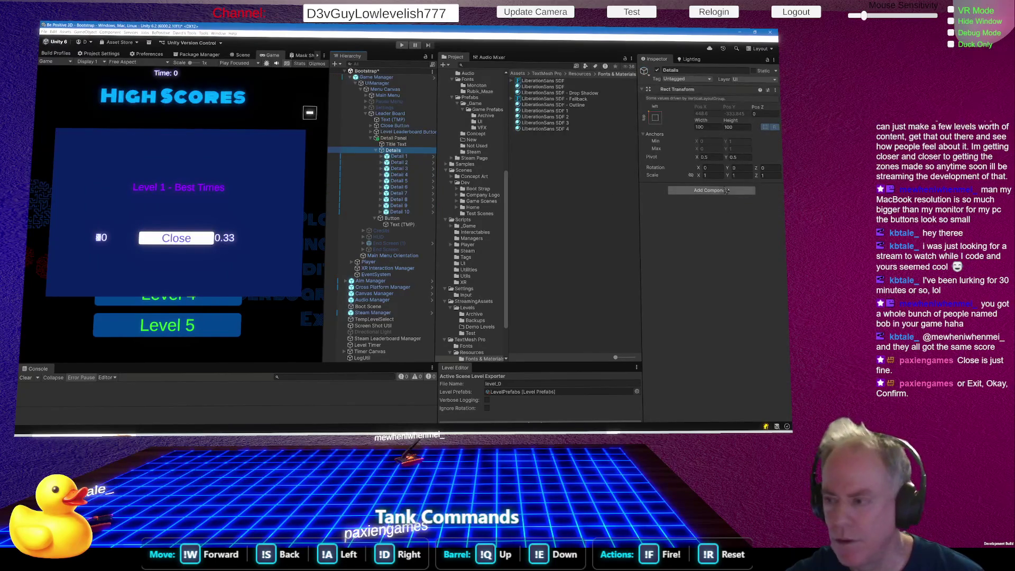
{"action": "left_click", "coordinate": [712, 190]}
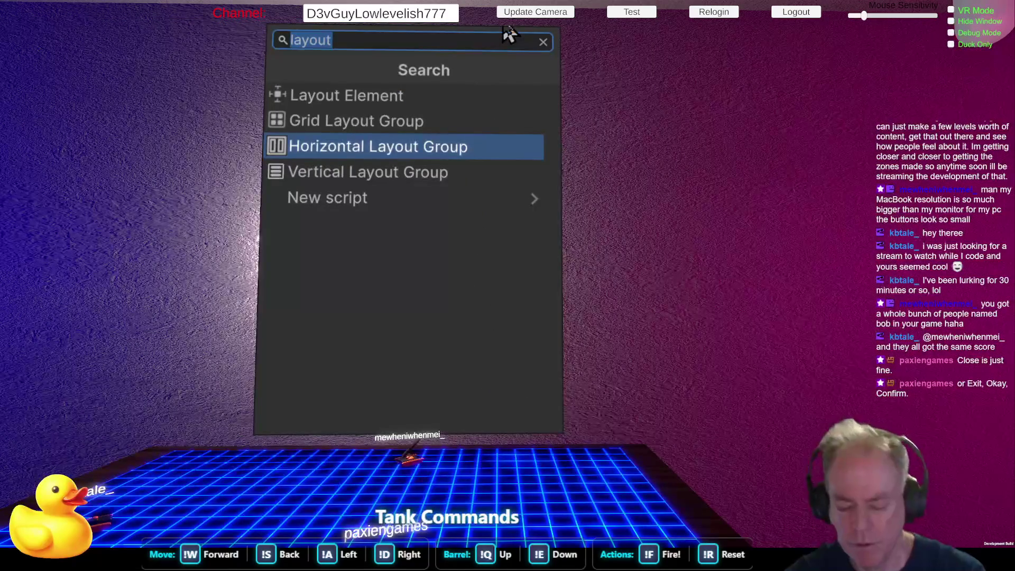
Add a Vertical Layout Group to Details with Child Force Expand off and Middle Center alignment
{"action": "type", "text": "vert"}
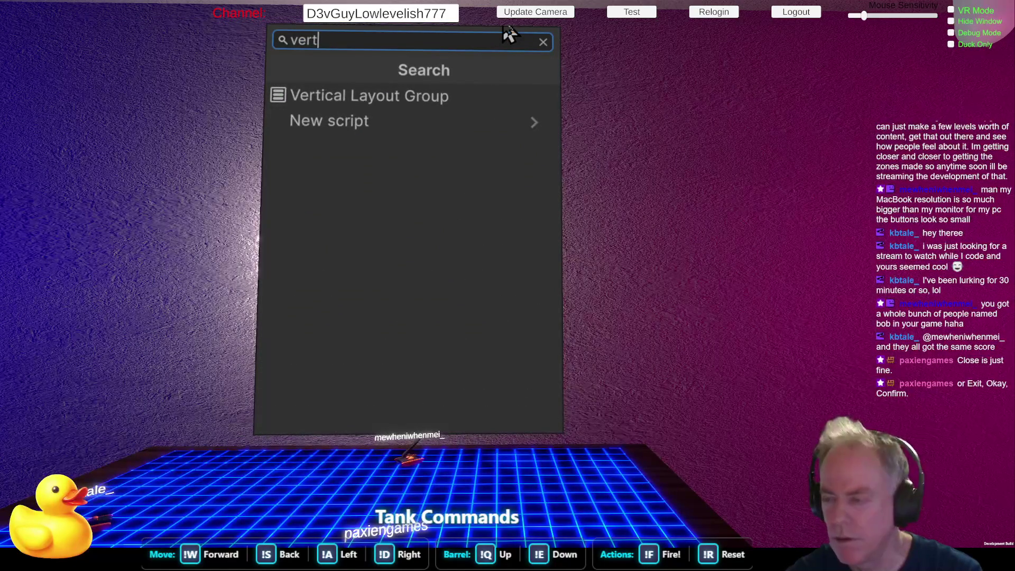
{"action": "key", "text": "Down"}
{"action": "key", "text": "Return"}
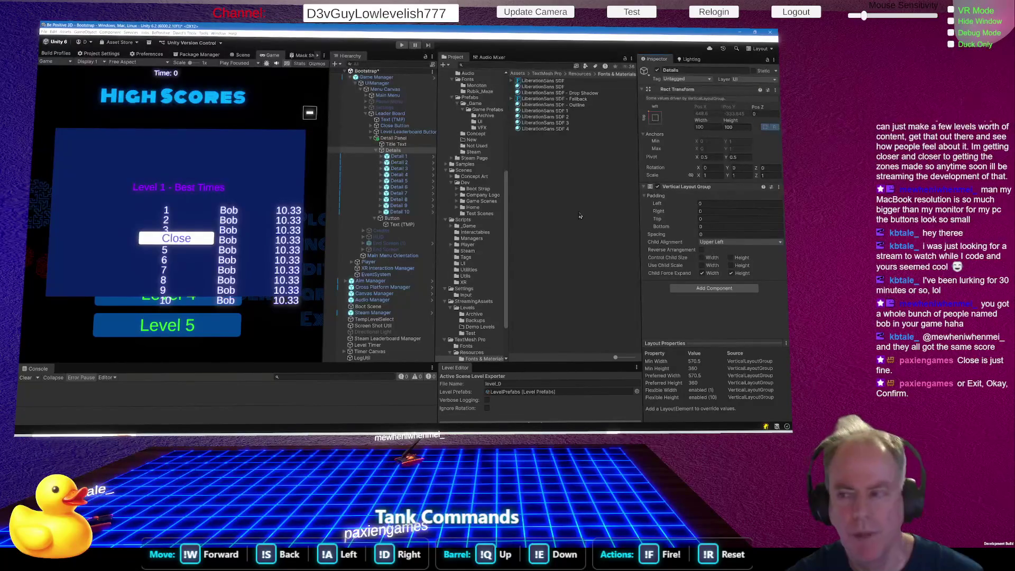
{"action": "left_click", "coordinate": [702, 273]}
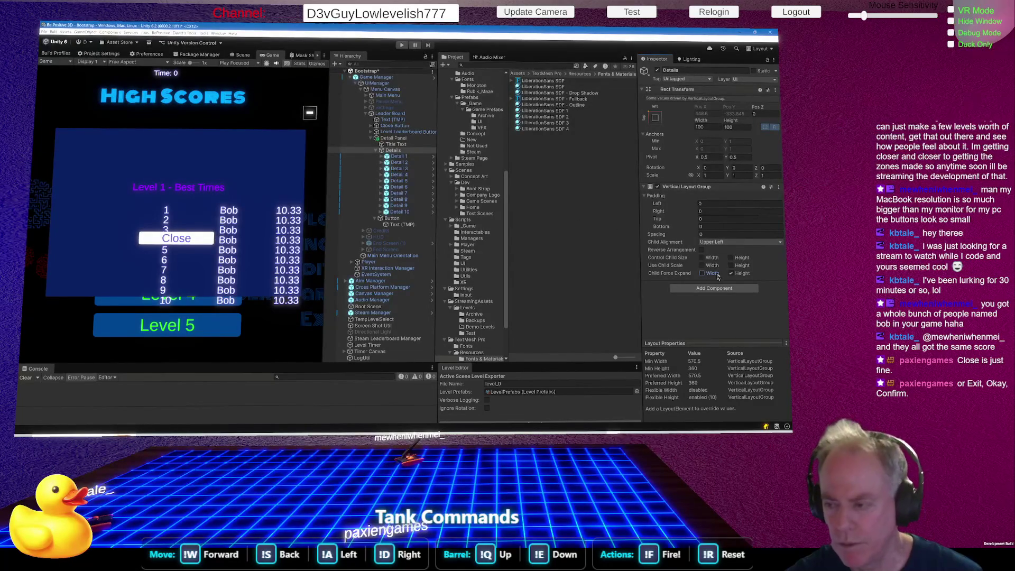
{"action": "left_click", "coordinate": [731, 274]}
{"action": "left_click", "coordinate": [722, 243]}
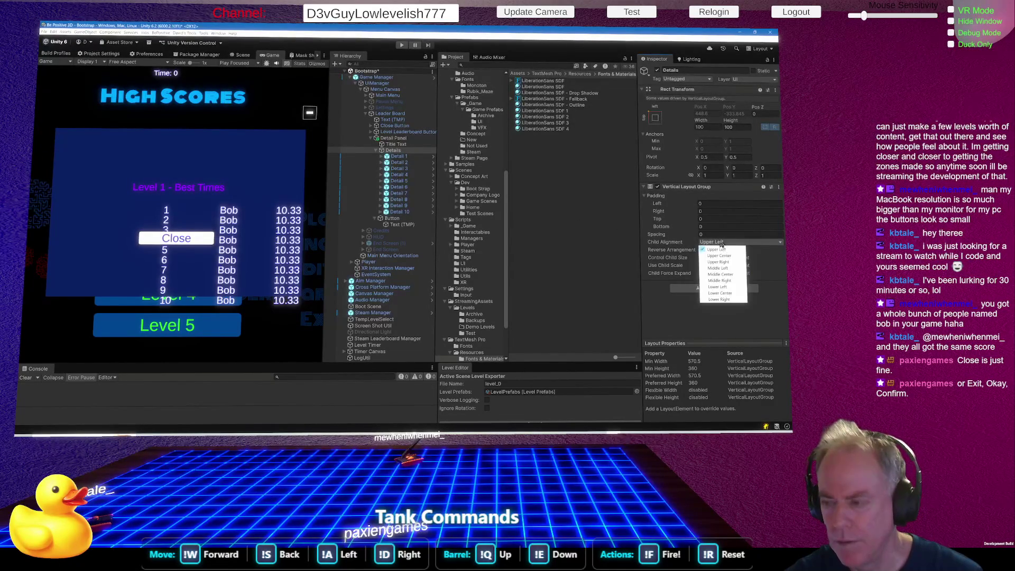
{"action": "left_click", "coordinate": [721, 275]}
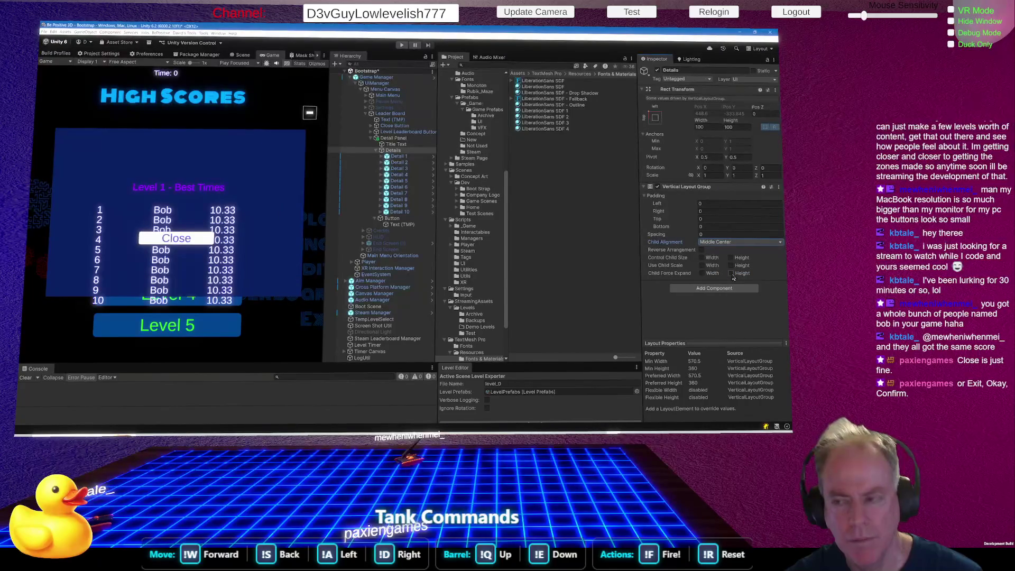
Raise the Details height slightly and shrink the Title Text height to 58.2
{"action": "left_click_drag", "start_coordinate": [731, 121], "coordinate": [772, 121]}
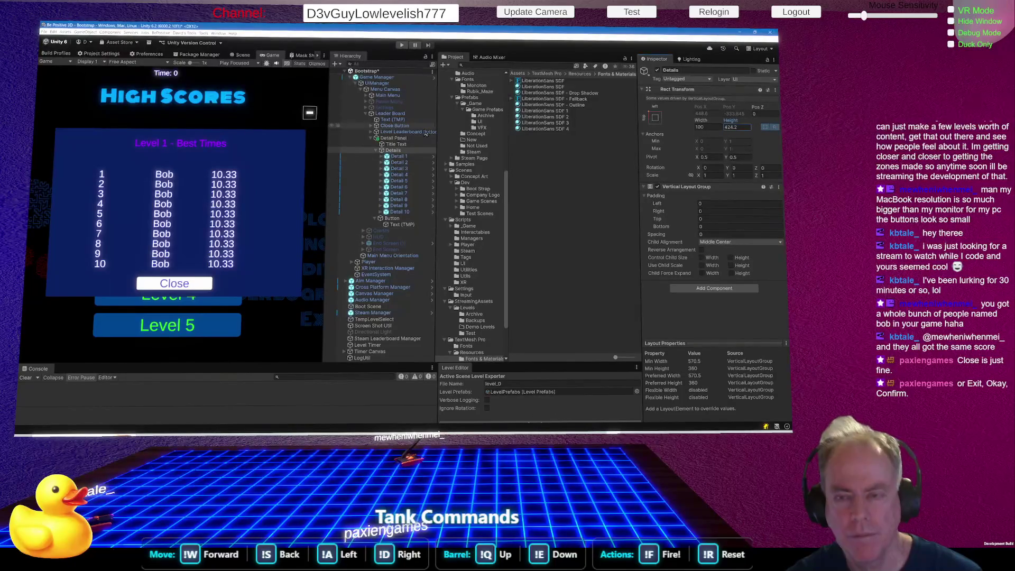
{"action": "left_click", "coordinate": [396, 144]}
{"action": "left_click_drag", "start_coordinate": [730, 121], "coordinate": [691, 123]}
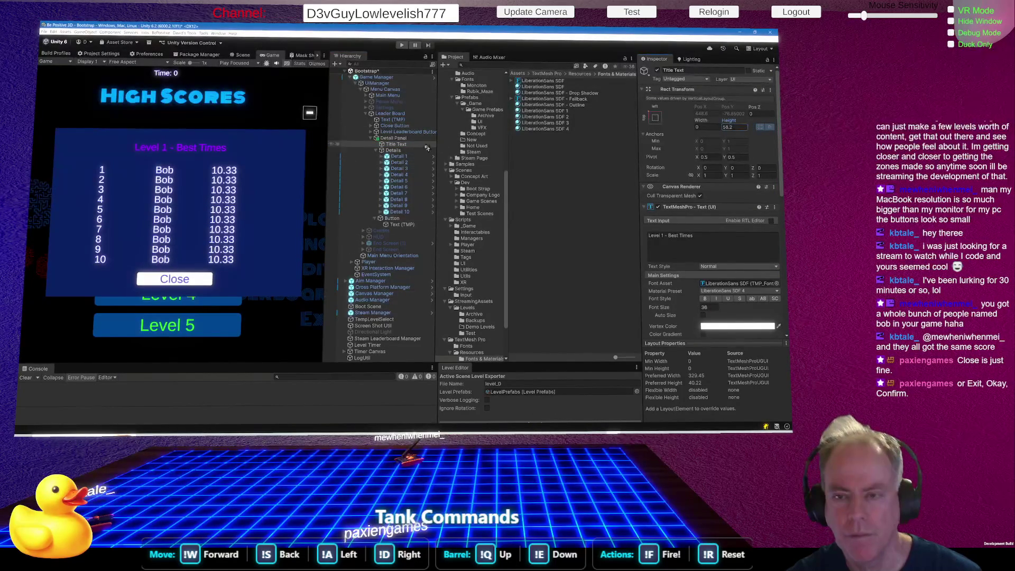
Make Details 449.4 tall and rearrange the editor for a smaller game view and larger console
{"action": "left_click", "coordinate": [396, 150]}
{"action": "left_click_drag", "start_coordinate": [732, 122], "coordinate": [766, 129]}
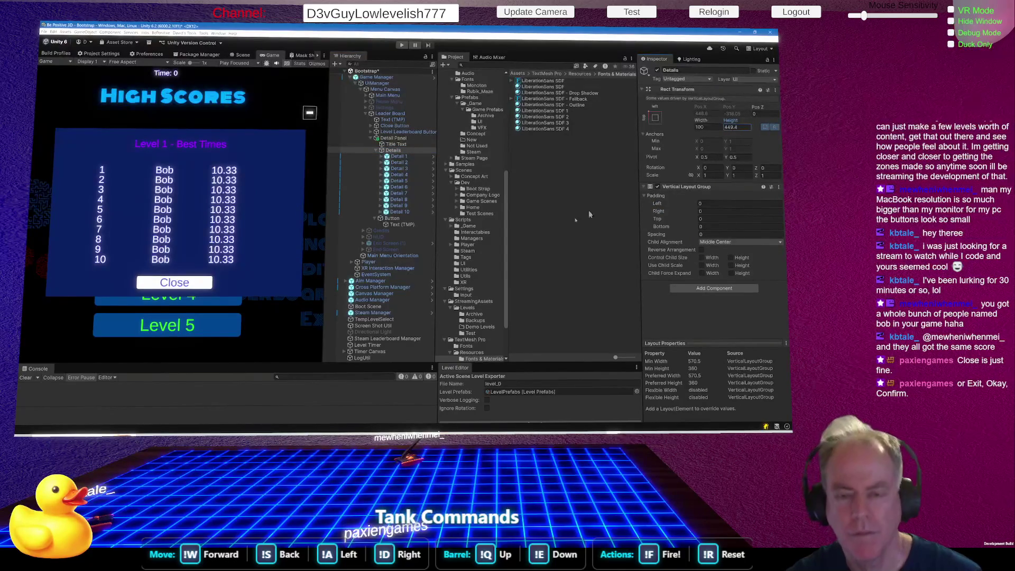
{"action": "mouse_move", "coordinate": [329, 306]}
{"action": "left_mouse_down"}
{"action": "mouse_move", "coordinate": [547, 287]}
{"action": "mouse_move", "coordinate": [464, 299]}
{"action": "left_mouse_up"}
{"action": "mouse_move", "coordinate": [369, 362]}
{"action": "left_mouse_down"}
{"action": "mouse_move", "coordinate": [381, 169]}
{"action": "mouse_move", "coordinate": [386, 378]}
{"action": "mouse_move", "coordinate": [396, 153]}
{"action": "mouse_move", "coordinate": [403, 344]}
{"action": "mouse_move", "coordinate": [403, 263]}
{"action": "left_mouse_up"}
{"action": "left_click_drag", "start_coordinate": [468, 233], "coordinate": [388, 233]}
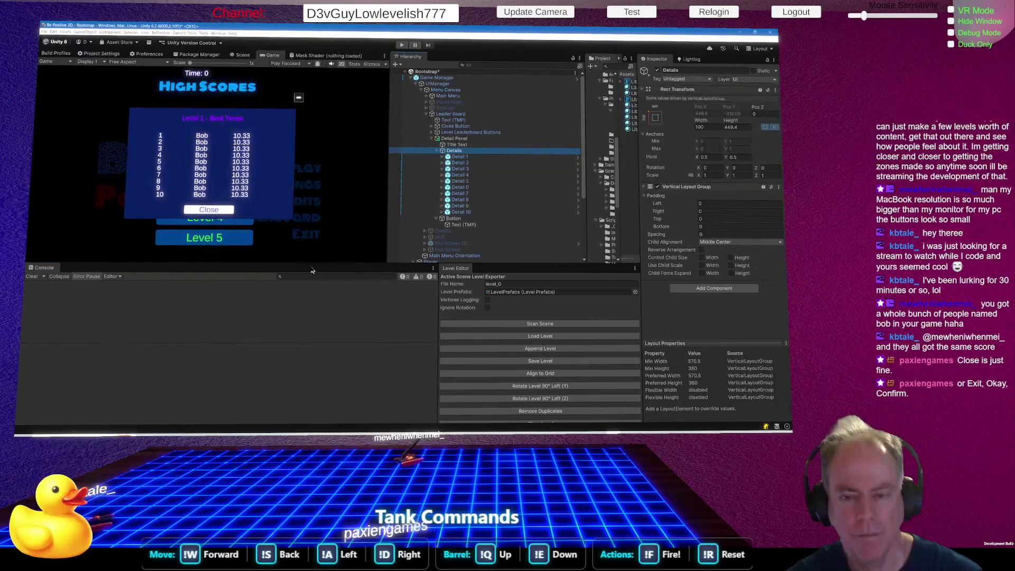
Set the Close label font size to 26 and scale the Close button to 1.3
{"action": "left_click_drag", "start_coordinate": [314, 263], "coordinate": [320, 305]}
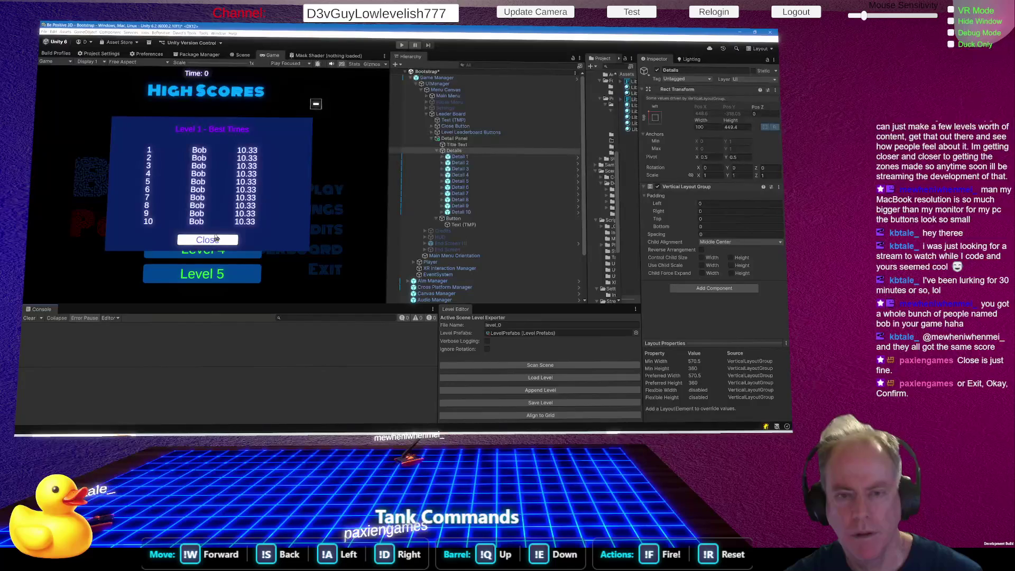
{"action": "left_click", "coordinate": [473, 225]}
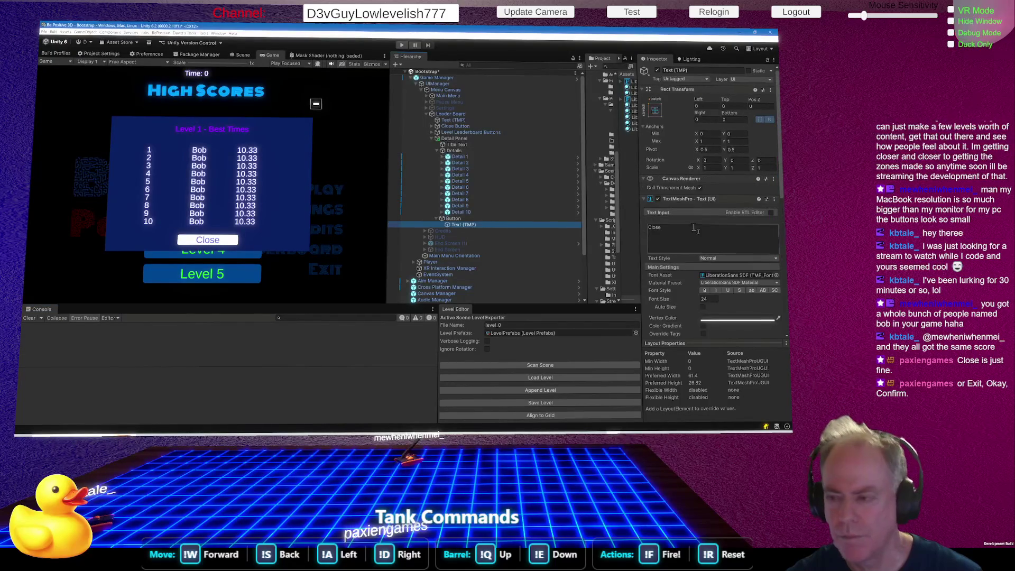
{"action": "left_click", "coordinate": [718, 299]}
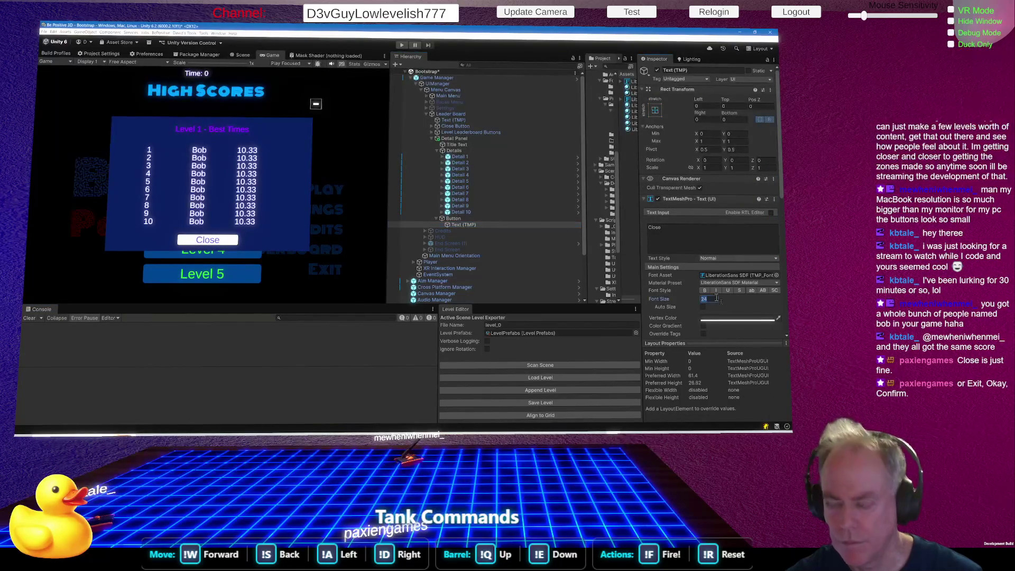
{"action": "type", "text": "16"}
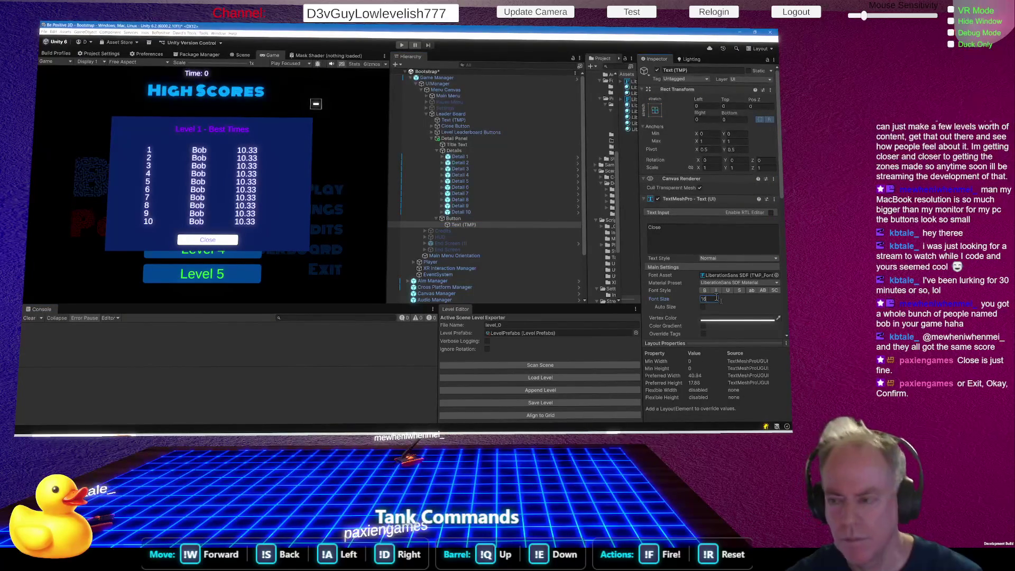
{"action": "left_click", "coordinate": [466, 219]}
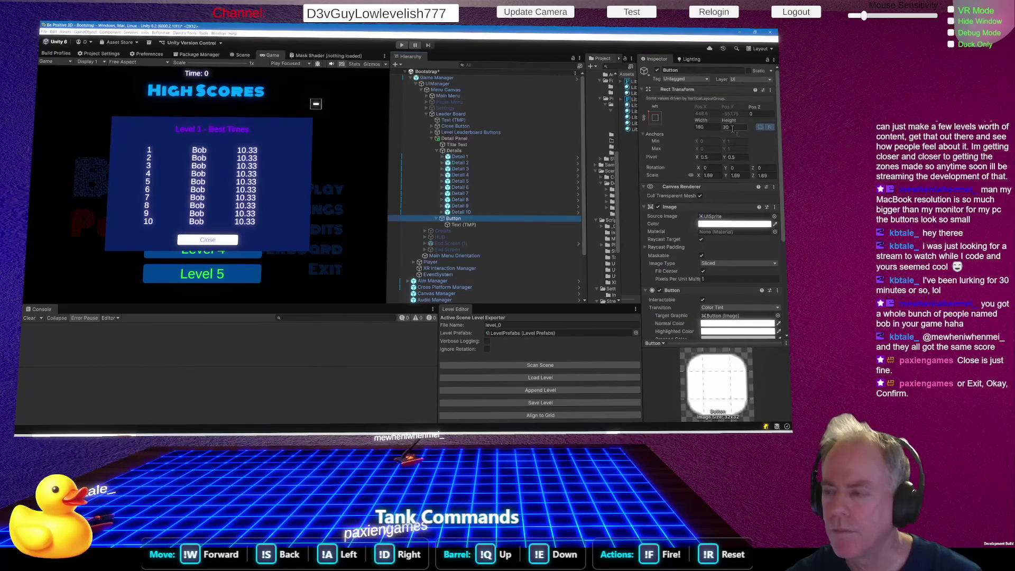
{"action": "left_click_drag", "start_coordinate": [697, 178], "coordinate": [699, 180]}
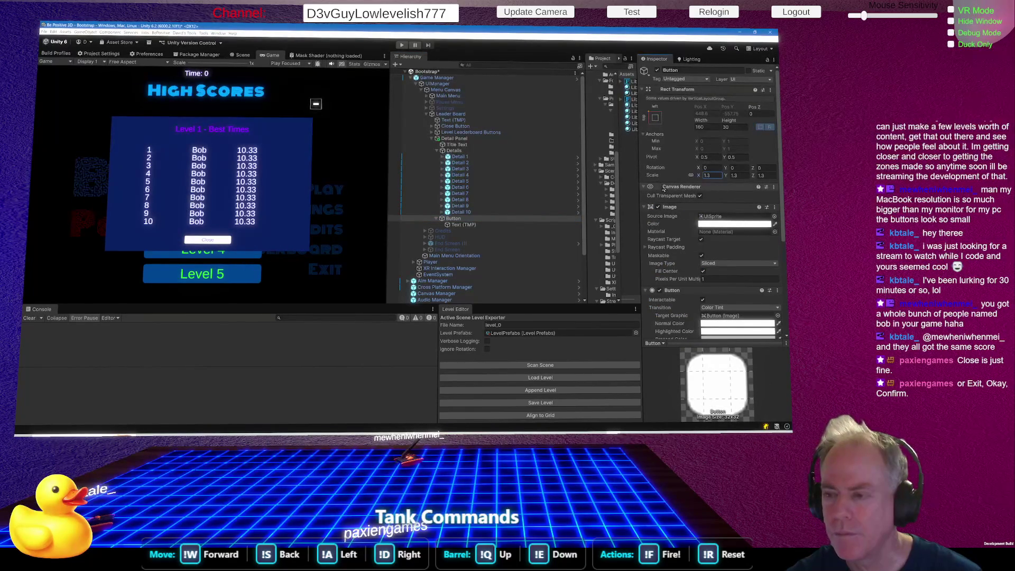
{"action": "key", "text": "Down"}
{"action": "left_click_drag", "start_coordinate": [664, 300], "coordinate": [775, 291]}
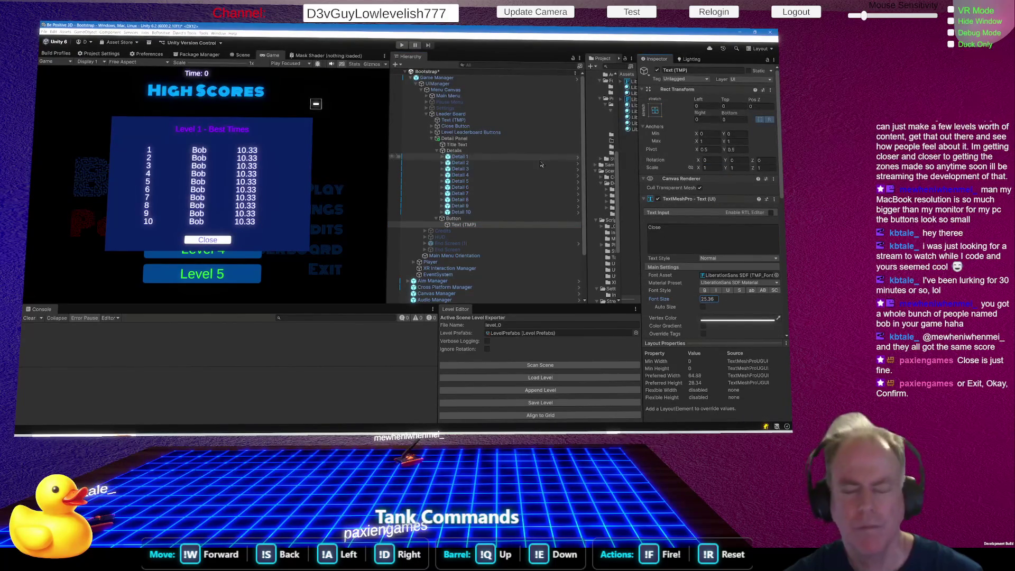
{"action": "double_click", "coordinate": [708, 300]}
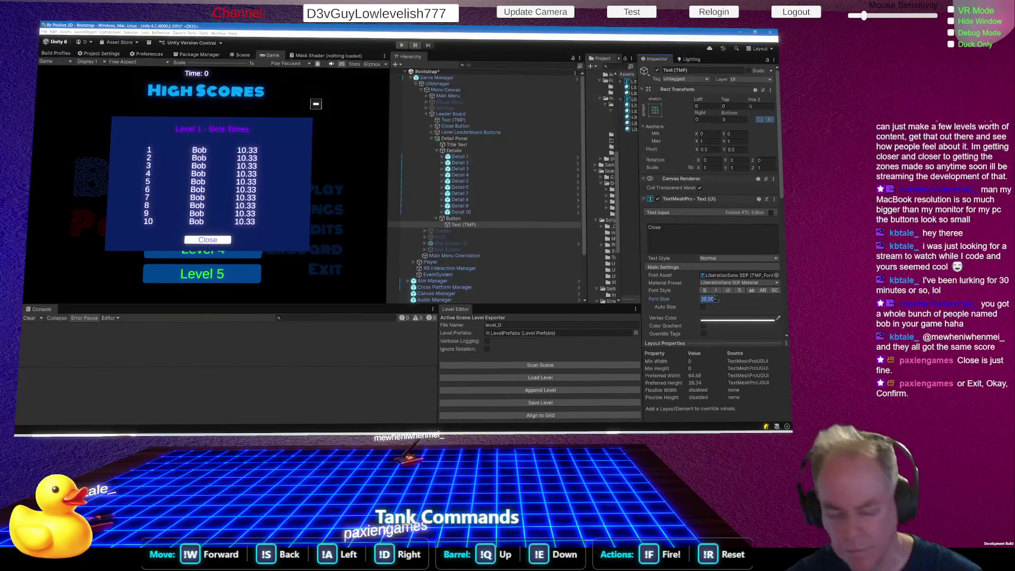
{"action": "type", "text": "26"}
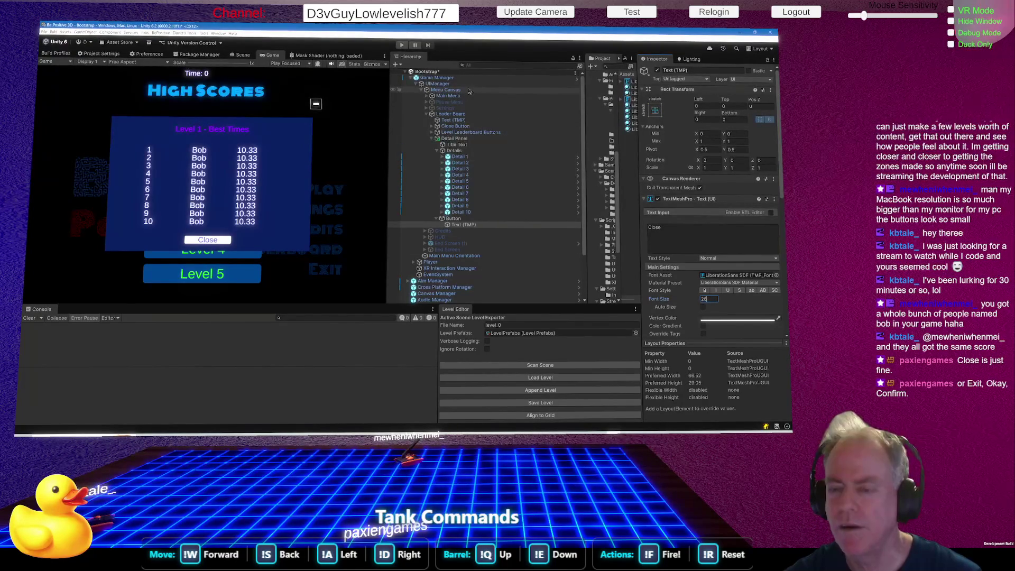
{"action": "left_click", "coordinate": [455, 219]}
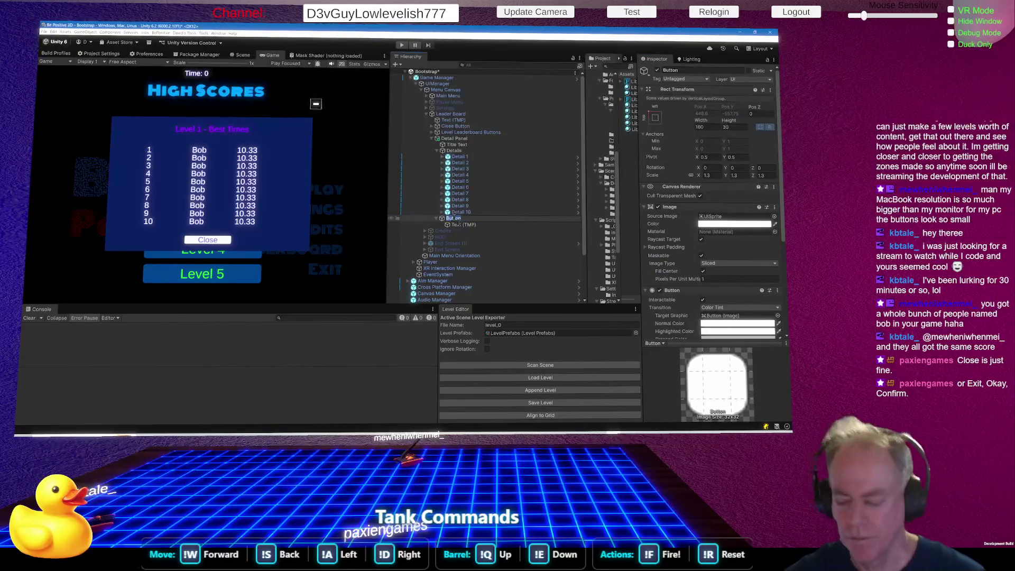
Rename the button to Close Button and review the Leader Board's script references
{"action": "type", "text": "Close Button"}
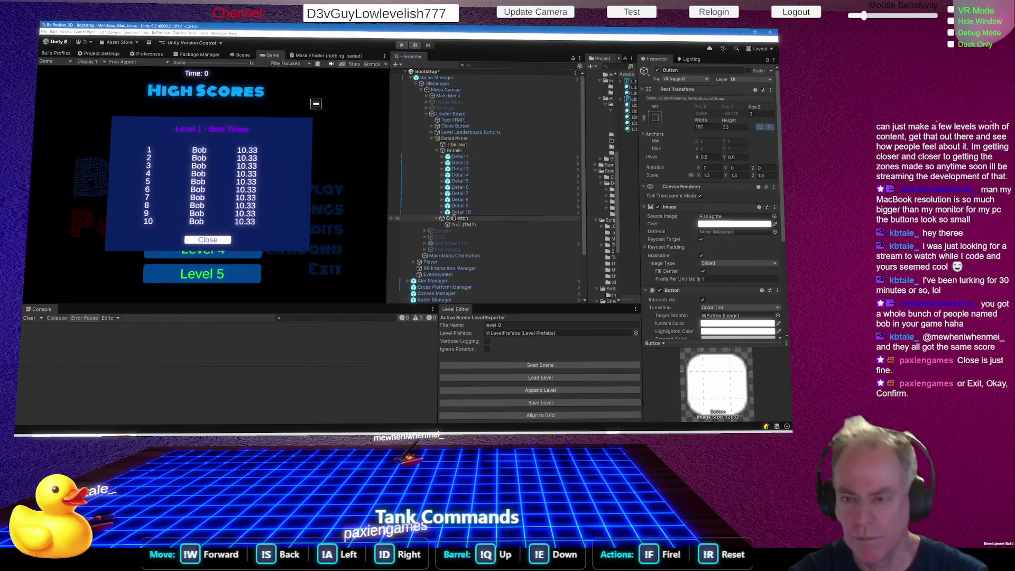
{"action": "key", "text": "Return"}
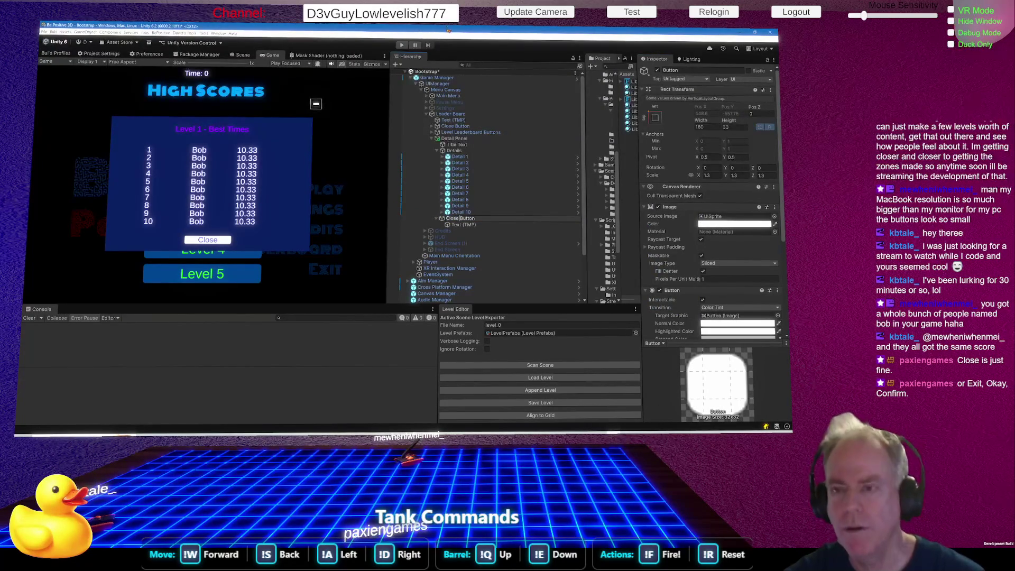
{"action": "left_click", "coordinate": [458, 115]}
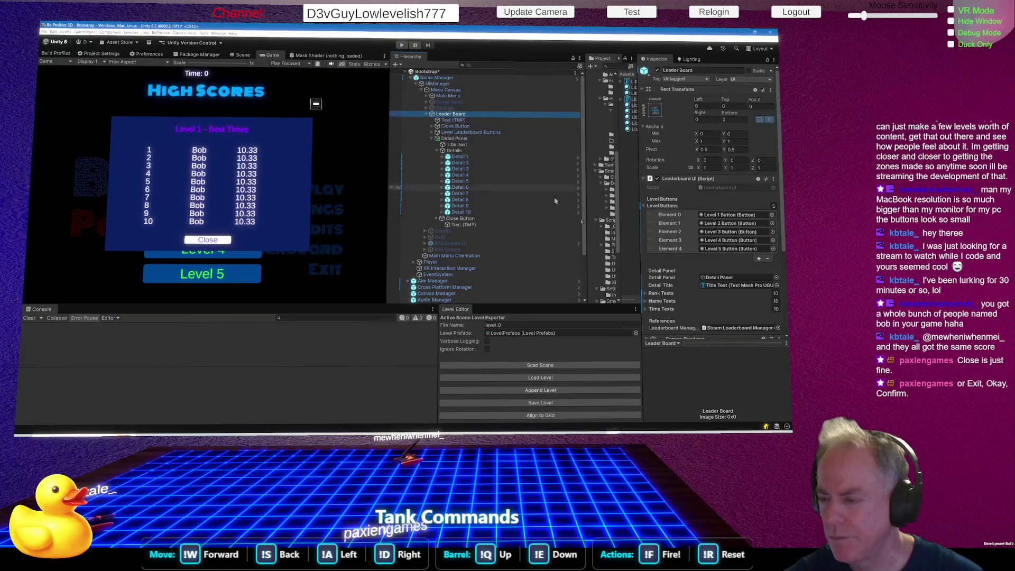
{"action": "scroll", "coordinate": [714, 229], "scroll_direction": "down", "scroll_amount": 3}
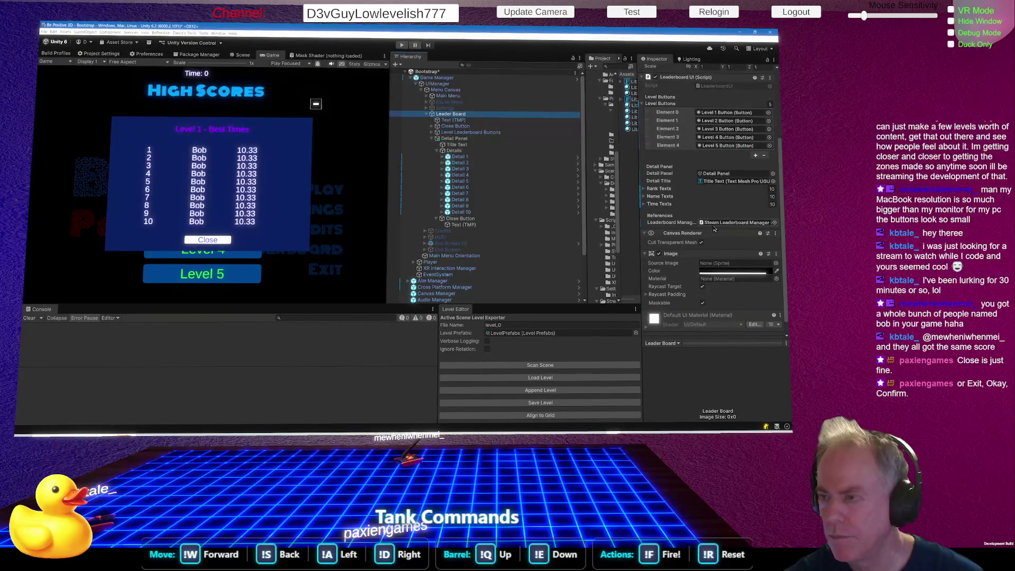
{"action": "scroll", "coordinate": [715, 229], "scroll_direction": "down", "scroll_amount": 1}
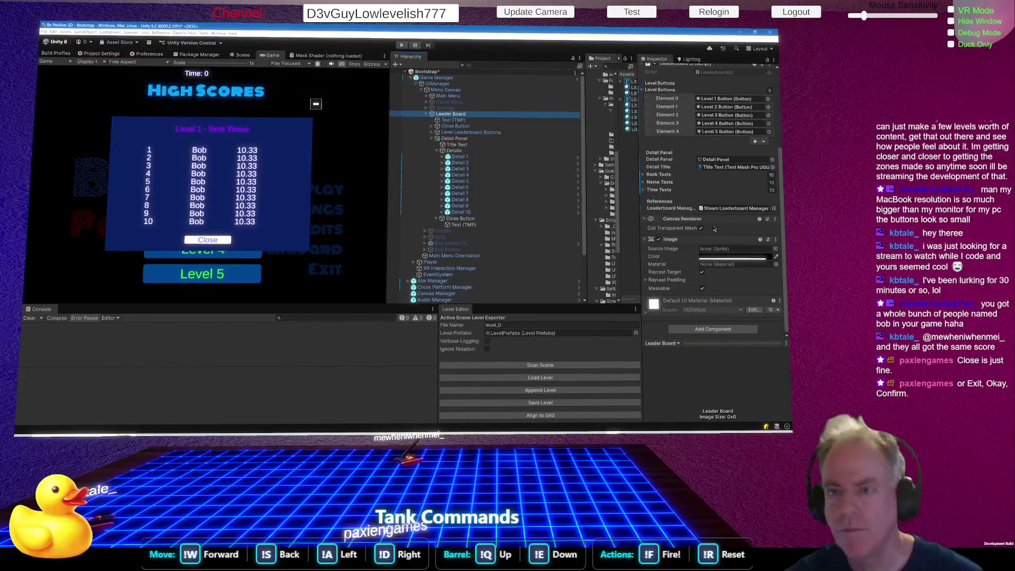
Check the Detail Panel and Leader Board components, then switch to Rider
{"action": "double_click", "coordinate": [716, 159]}
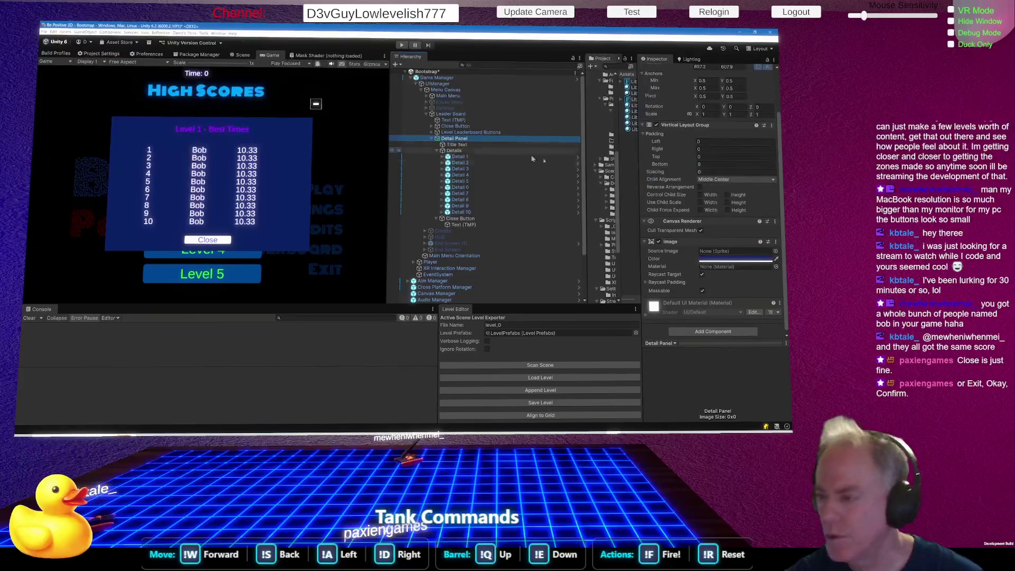
{"action": "scroll", "coordinate": [733, 239], "scroll_direction": "up", "scroll_amount": 2}
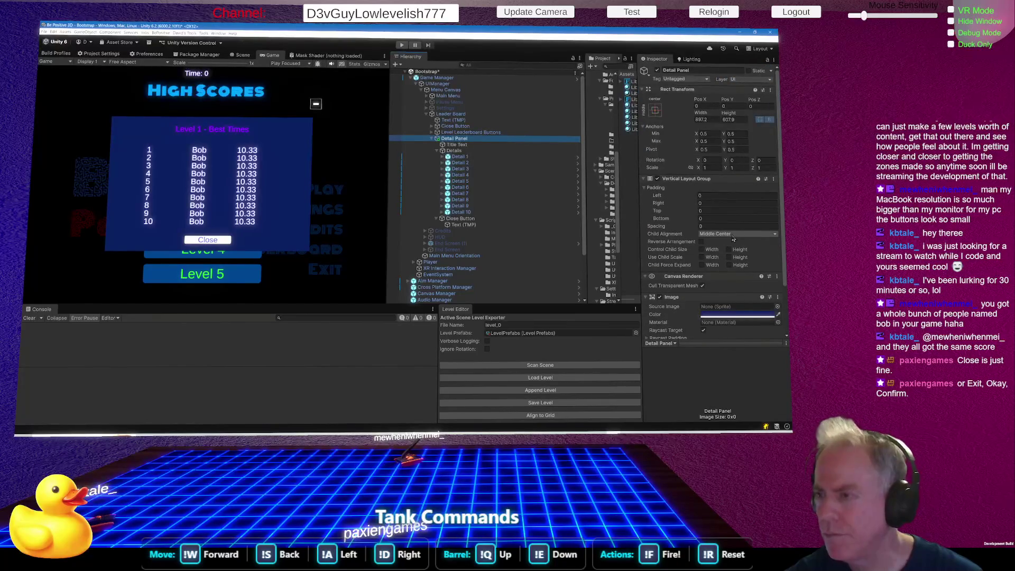
{"action": "scroll", "coordinate": [733, 239], "scroll_direction": "down", "scroll_amount": 2}
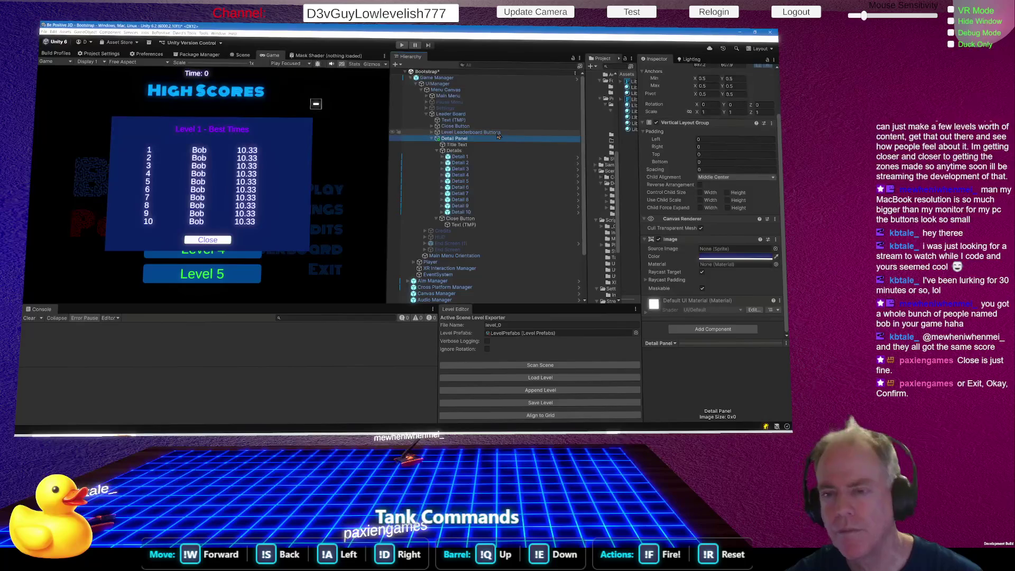
{"action": "left_click", "coordinate": [465, 114]}
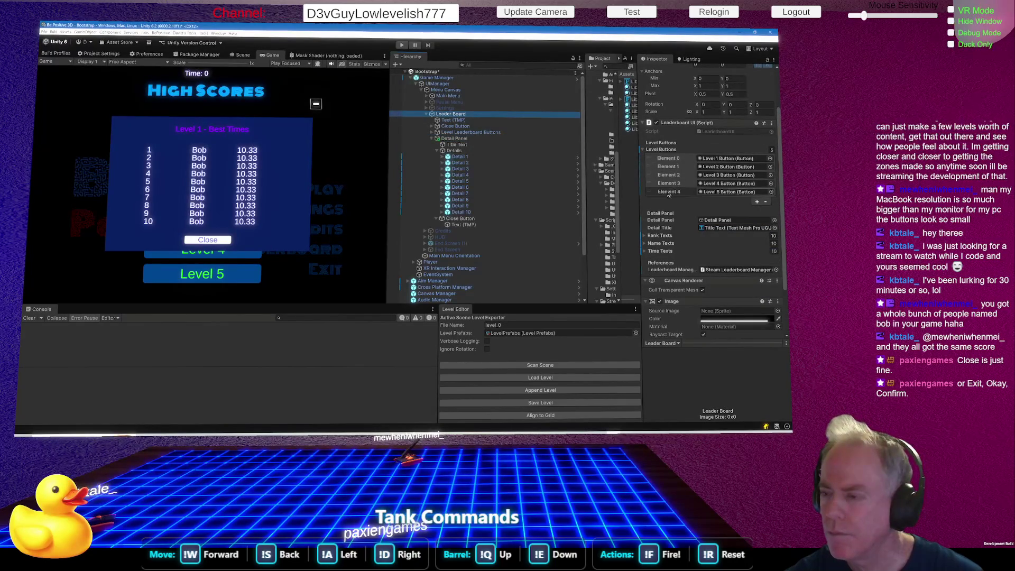
{"action": "scroll", "coordinate": [722, 210], "scroll_direction": "down", "scroll_amount": 1}
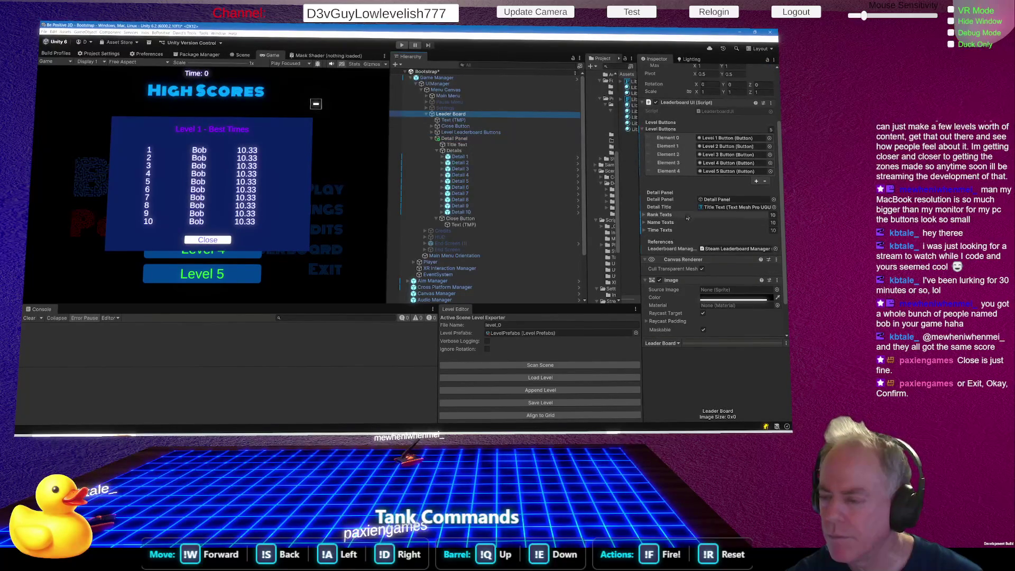
{"action": "scroll", "coordinate": [688, 219], "scroll_direction": "down", "scroll_amount": 2}
{"action": "key", "text": "alt+Tab"}
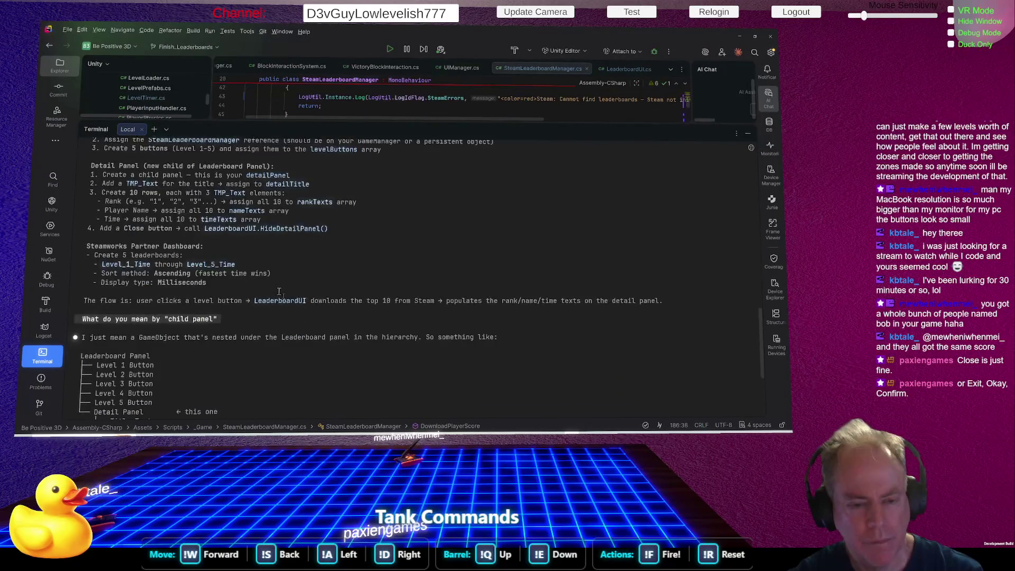
Ask Rider's AI assistant: 'Maybe add a ref to the Close button for binding'
{"action": "type", "text": "Maybe add a"}
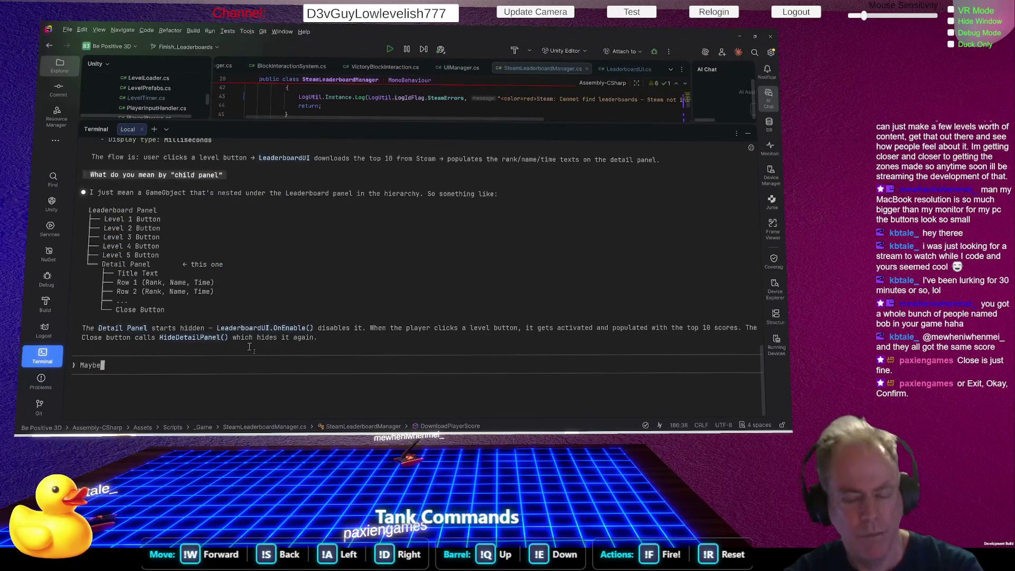
{"action": "type", "text": " ref"}
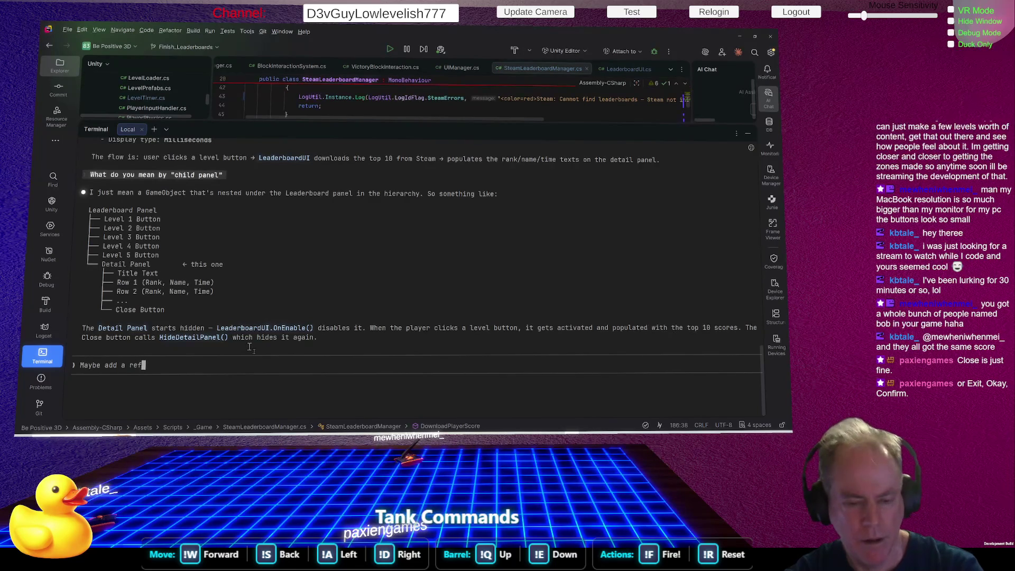
{"action": "type", "text": " to"}
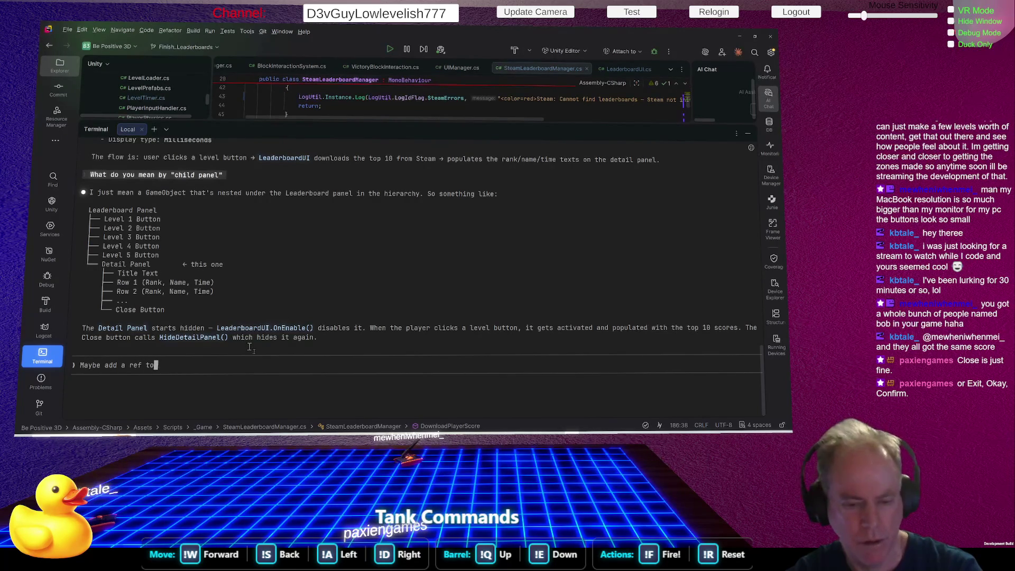
{"action": "type", "text": " the Close"}
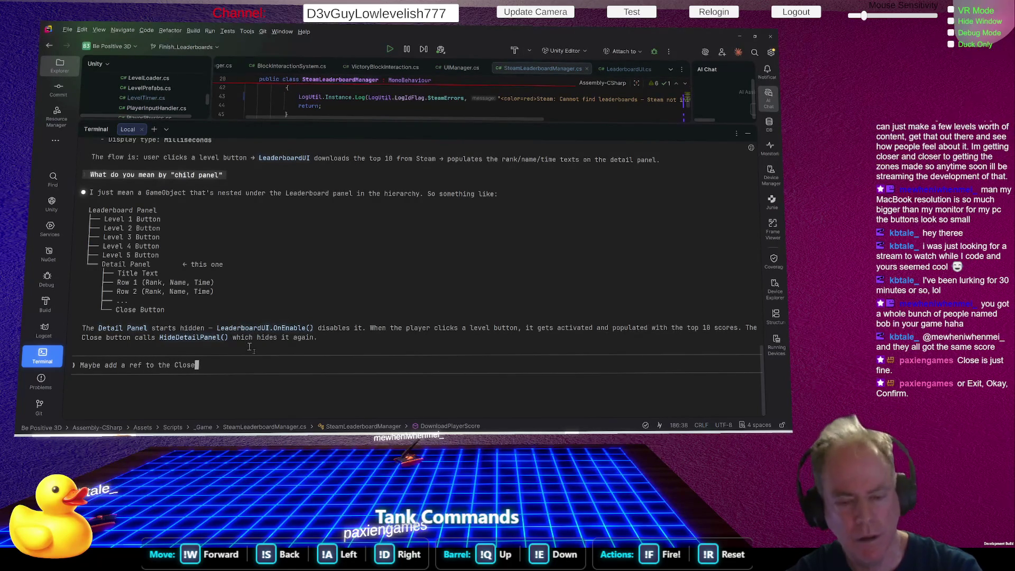
{"action": "type", "text": " button for"}
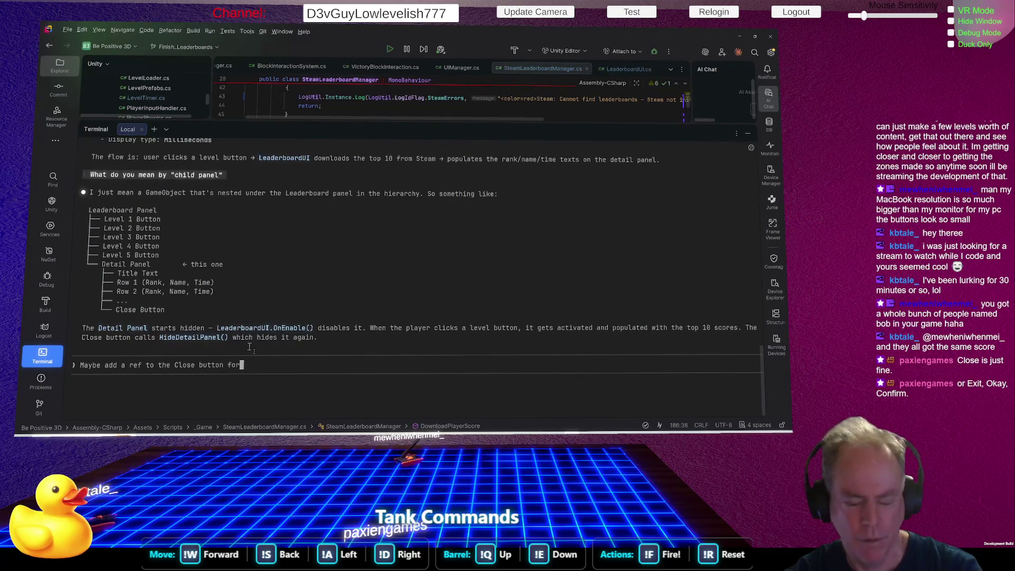
{"action": "type", "text": " bind"}
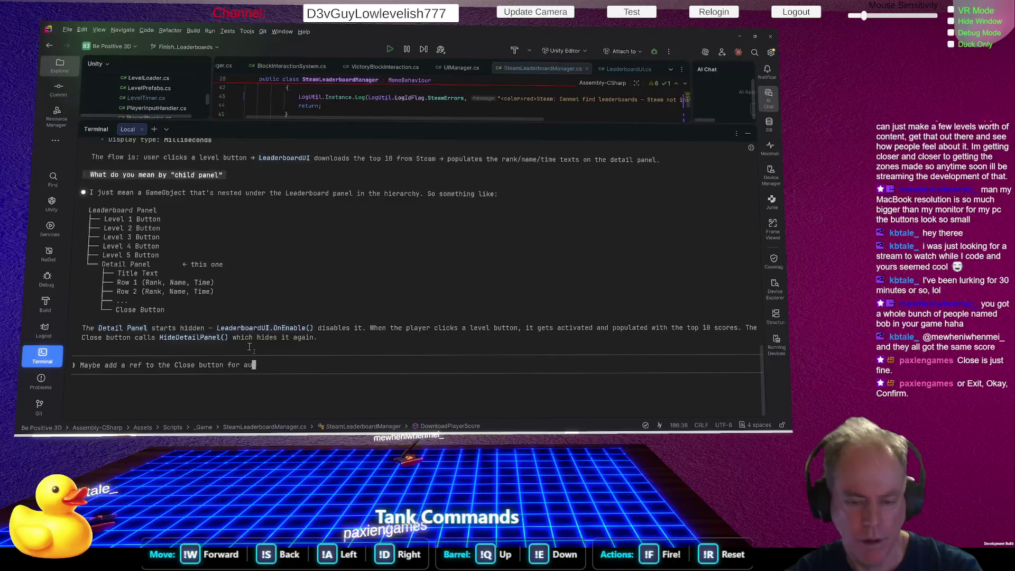
{"action": "type", "text": "ing"}
{"action": "key", "text": "Return"}
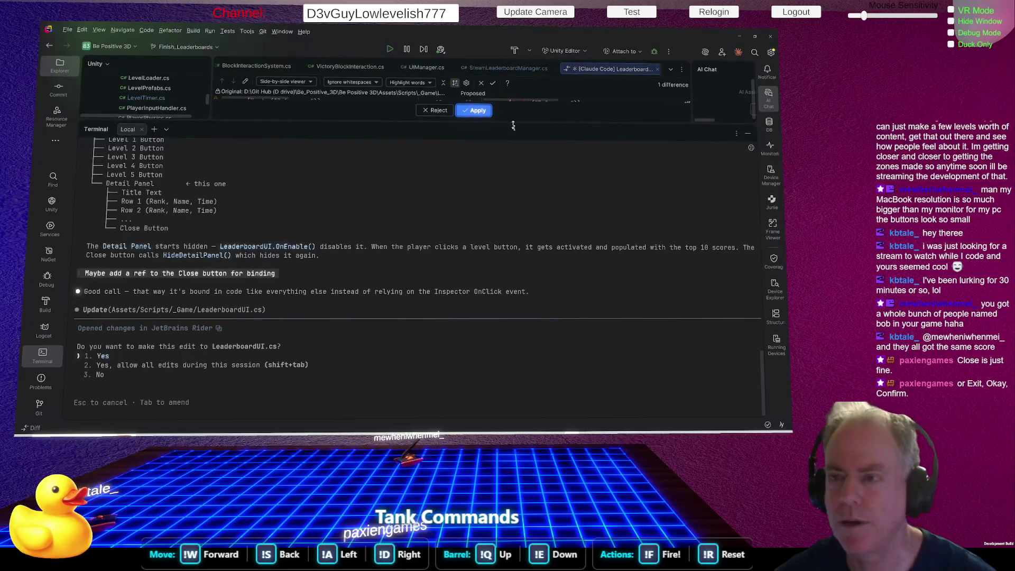
Apply the closeButton field and OnEnable HideDetailPanel binding edits to LeaderboardUI.cs
{"action": "left_click_drag", "start_coordinate": [513, 125], "coordinate": [537, 332]}
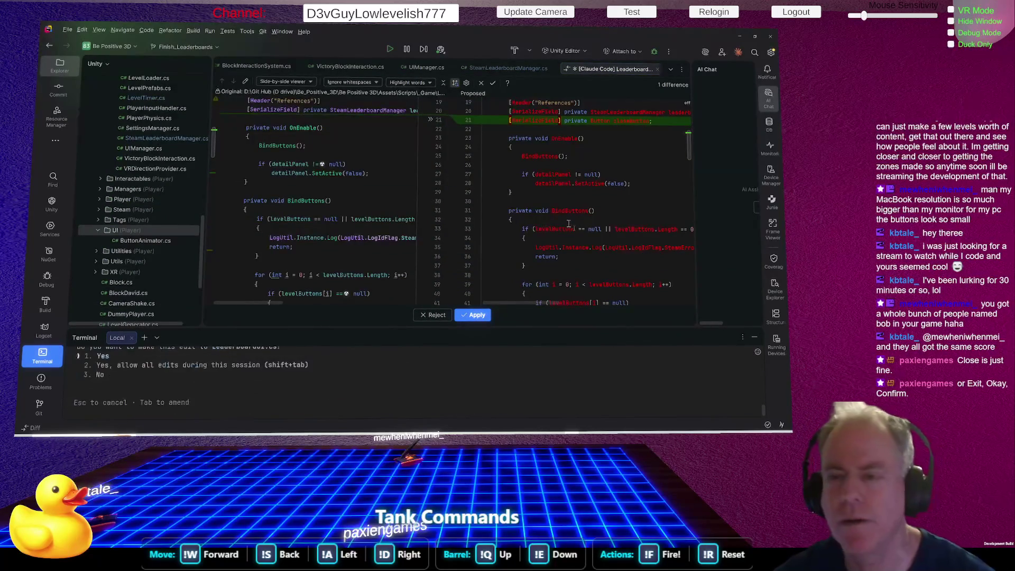
{"action": "scroll", "coordinate": [576, 229], "scroll_direction": "up", "scroll_amount": 1}
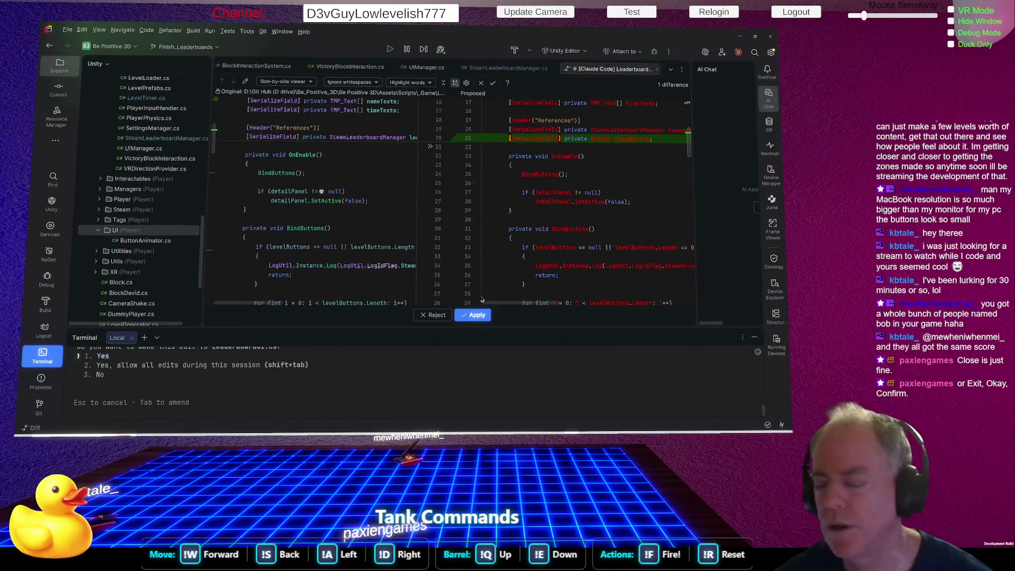
{"action": "left_click", "coordinate": [469, 314]}
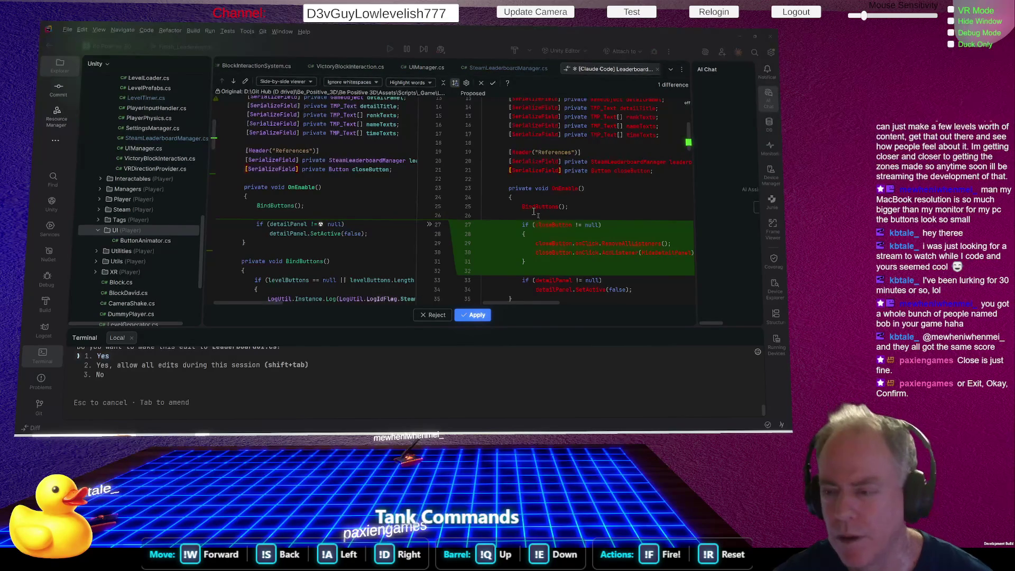
{"action": "scroll", "coordinate": [595, 217], "scroll_direction": "down", "scroll_amount": 1}
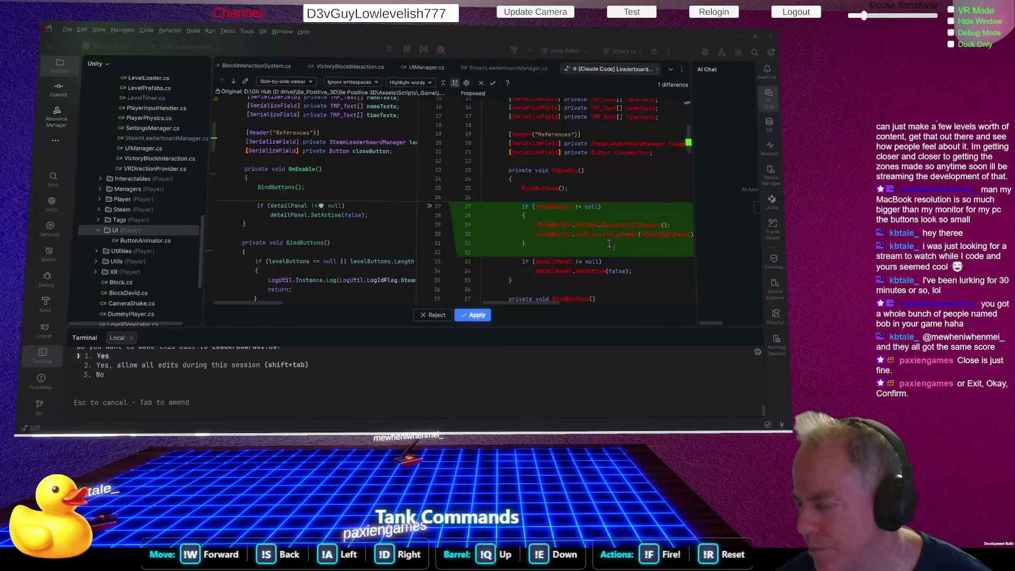
{"action": "left_click", "coordinate": [484, 316]}
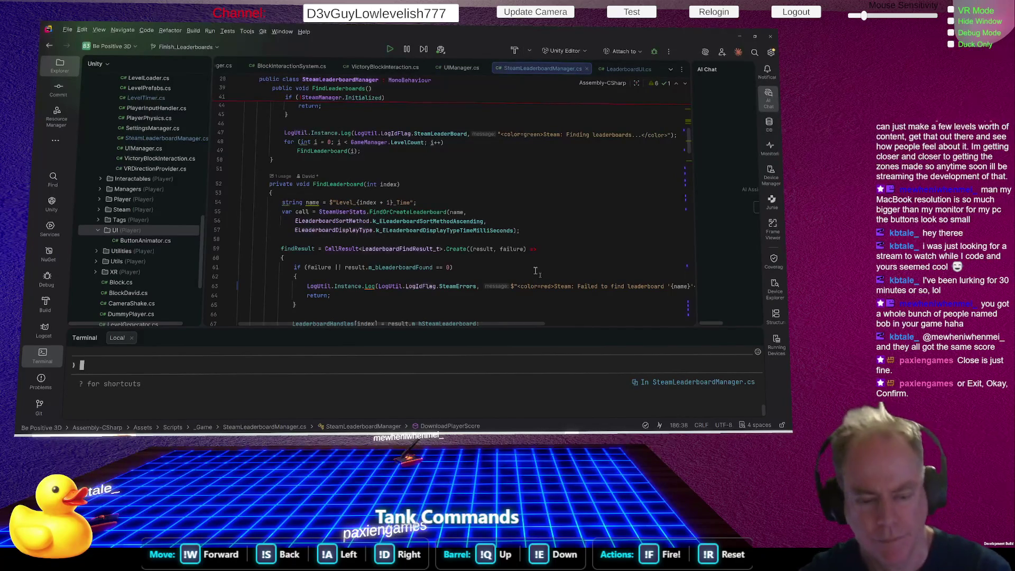
Enlarge the Terminal to review the assistant's closeButton edit output, then return to Unity
{"action": "left_click_drag", "start_coordinate": [532, 331], "coordinate": [555, 230]}
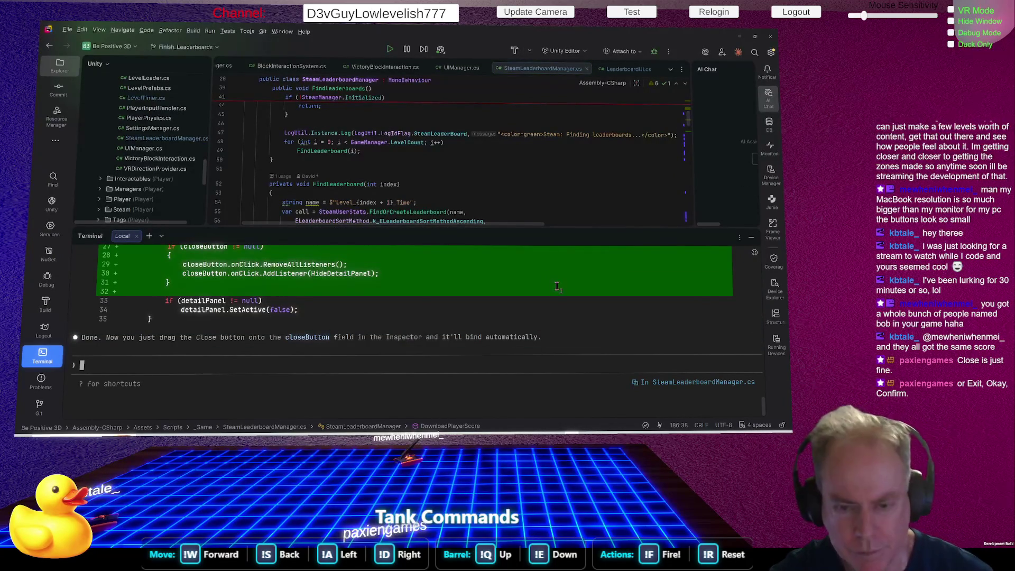
{"action": "left_click_drag", "start_coordinate": [559, 229], "coordinate": [569, 155]}
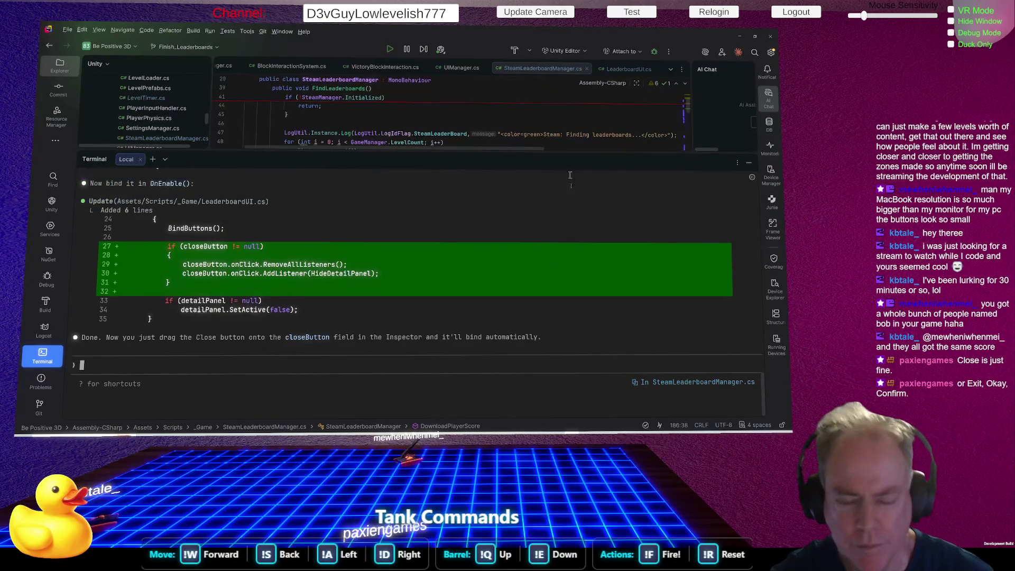
{"action": "scroll", "coordinate": [445, 261], "scroll_direction": "up", "scroll_amount": 5}
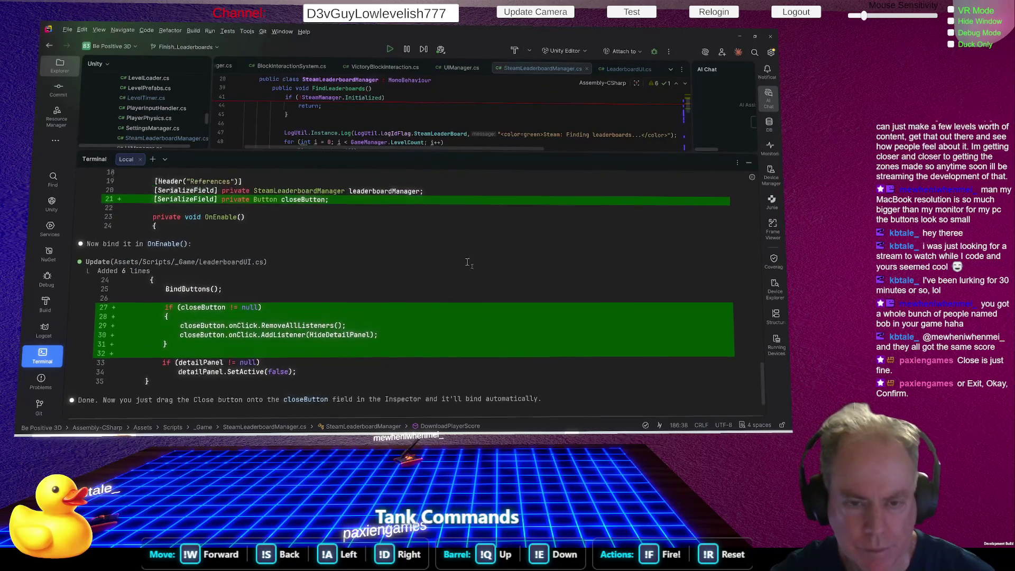
{"action": "scroll", "coordinate": [391, 288], "scroll_direction": "down", "scroll_amount": 2}
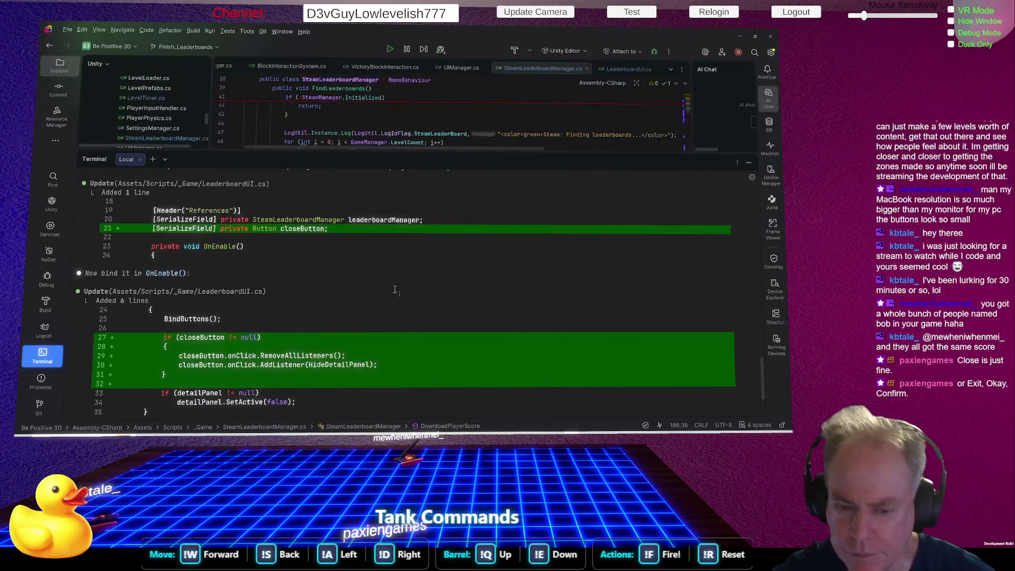
{"action": "scroll", "coordinate": [334, 296], "scroll_direction": "down", "scroll_amount": 2}
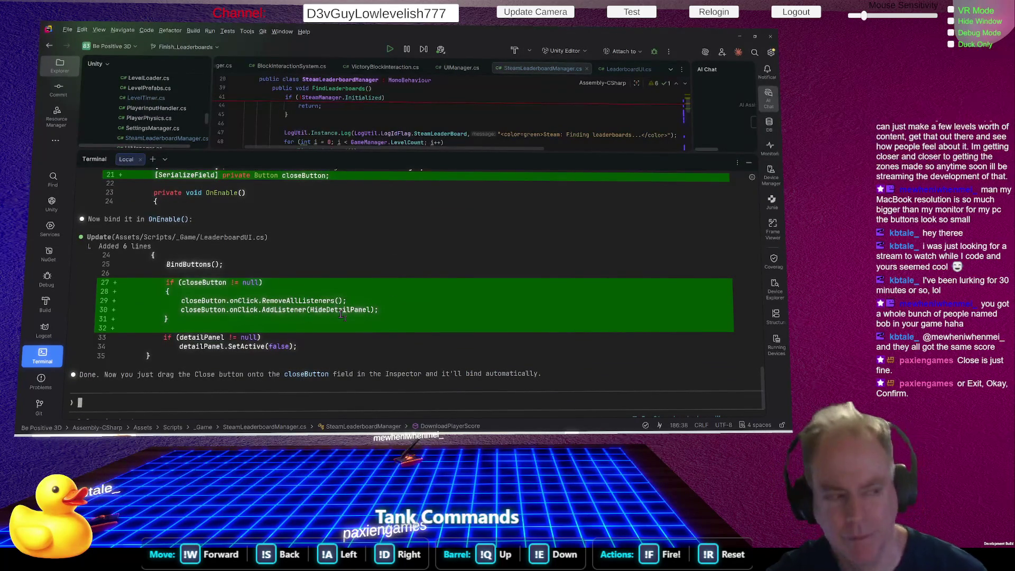
{"action": "key", "text": "alt+Tab"}
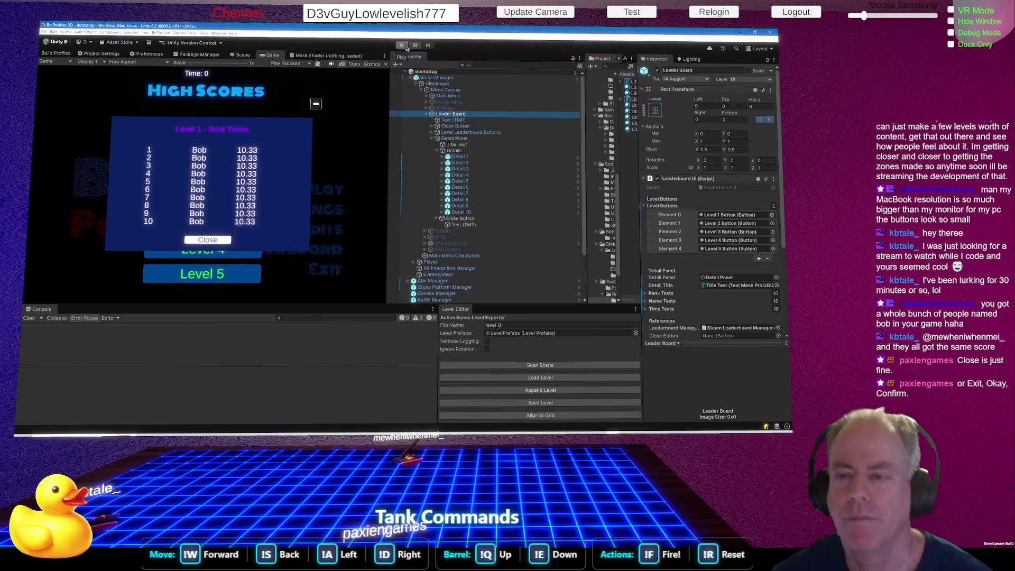
{"action": "left_click", "coordinate": [405, 46]}
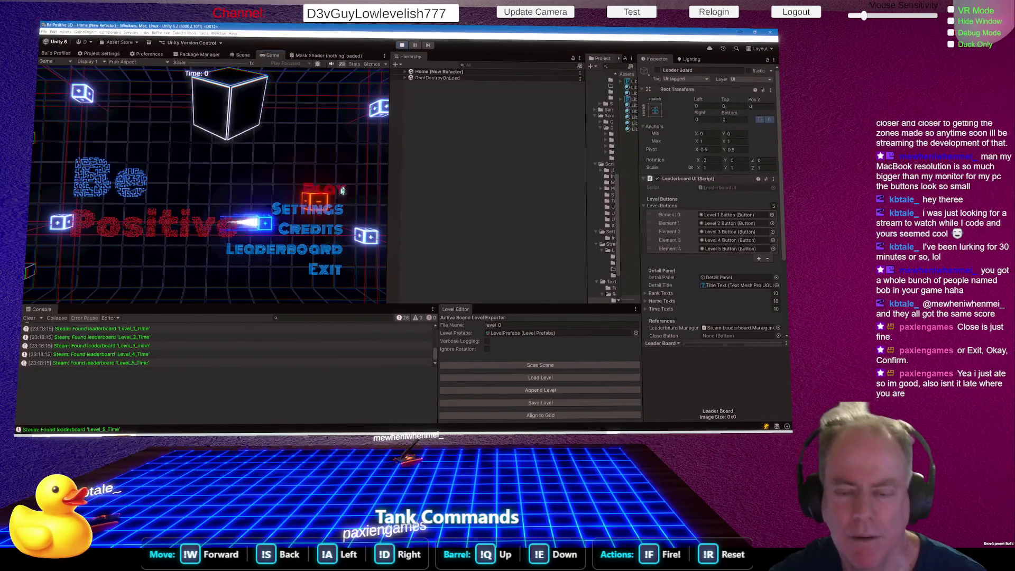
{"action": "left_click", "coordinate": [296, 250]}
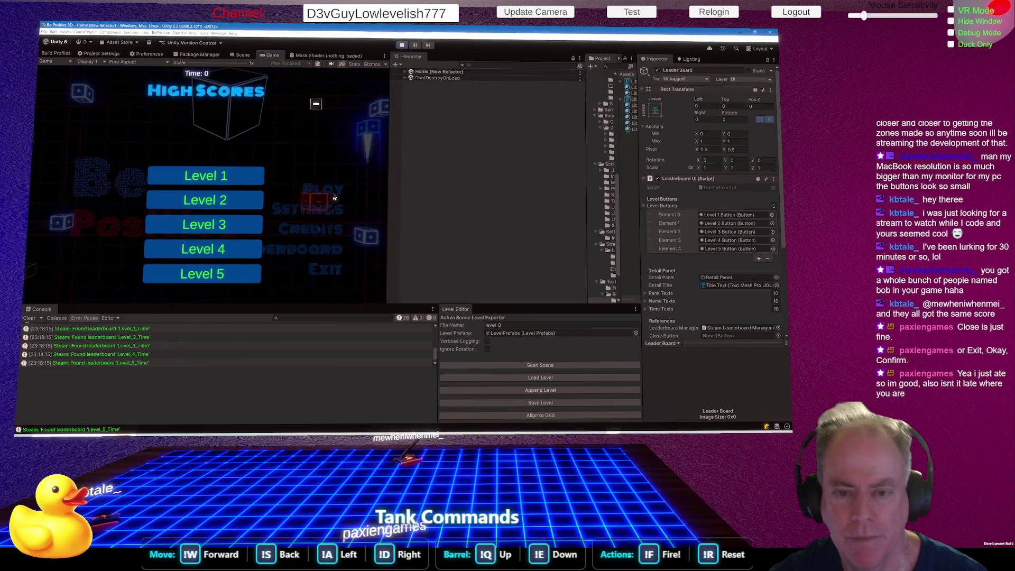
{"action": "left_click", "coordinate": [224, 177]}
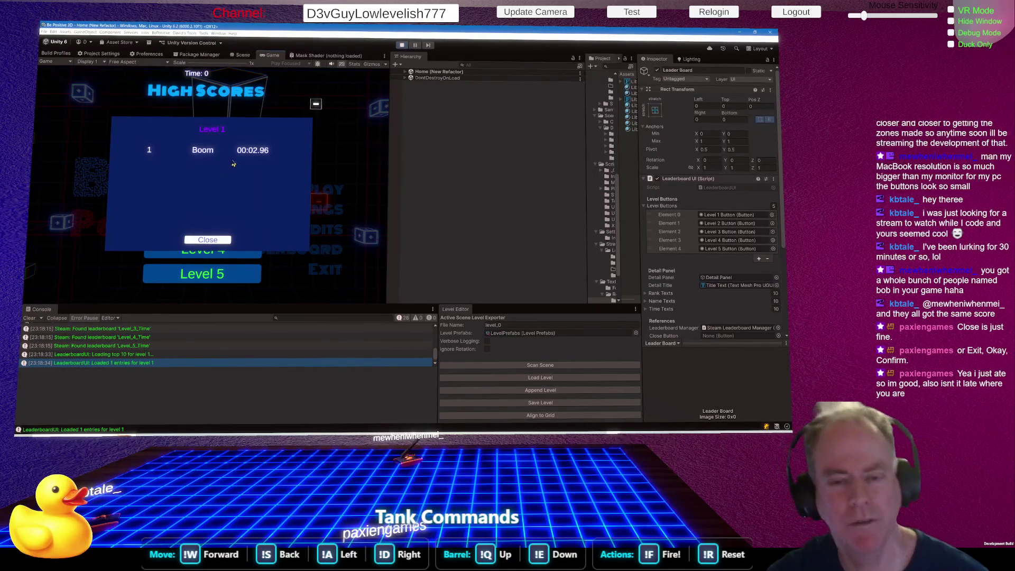
{"action": "left_click", "coordinate": [214, 242]}
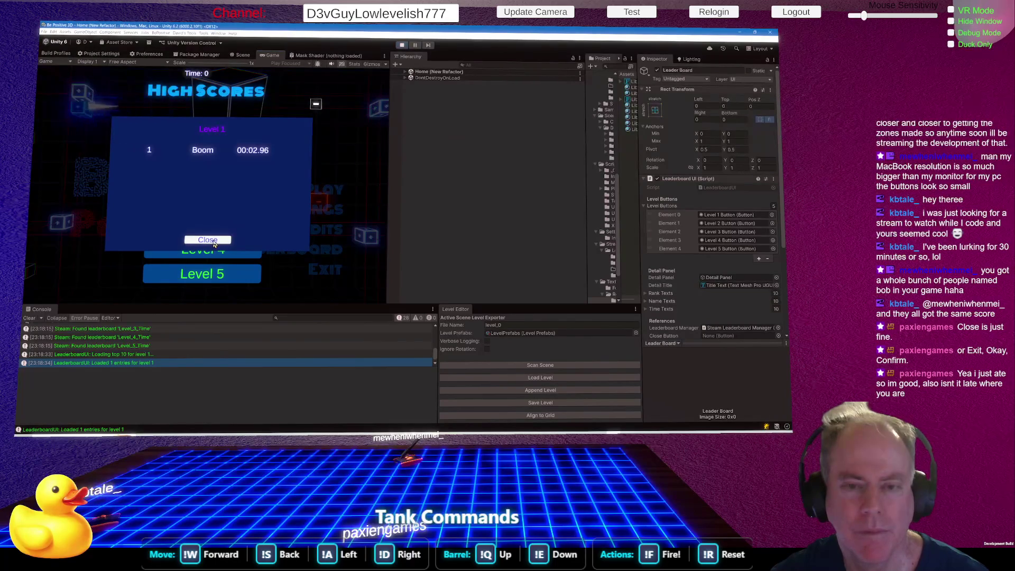
{"action": "left_click", "coordinate": [210, 242]}
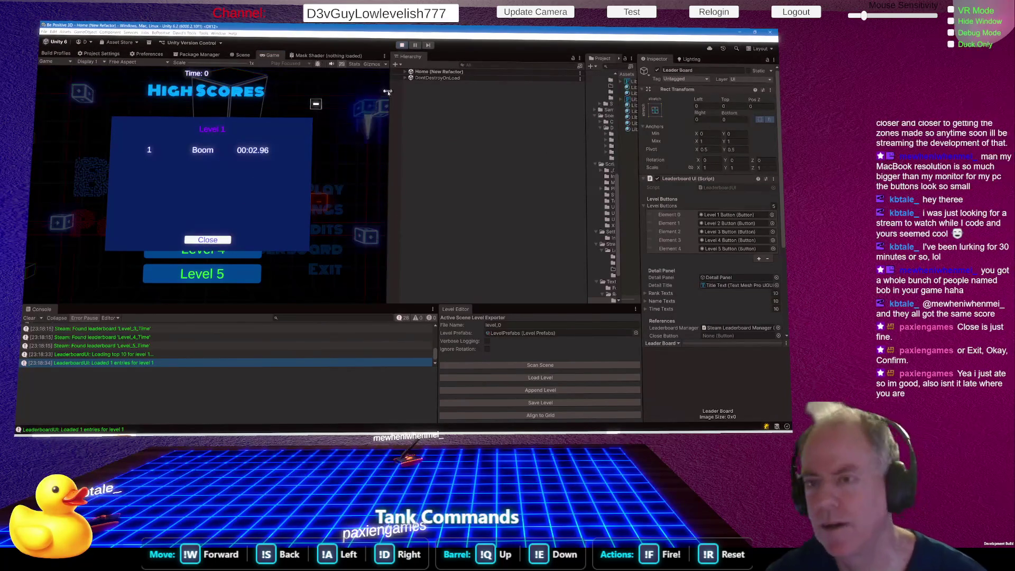
{"action": "left_click", "coordinate": [402, 46]}
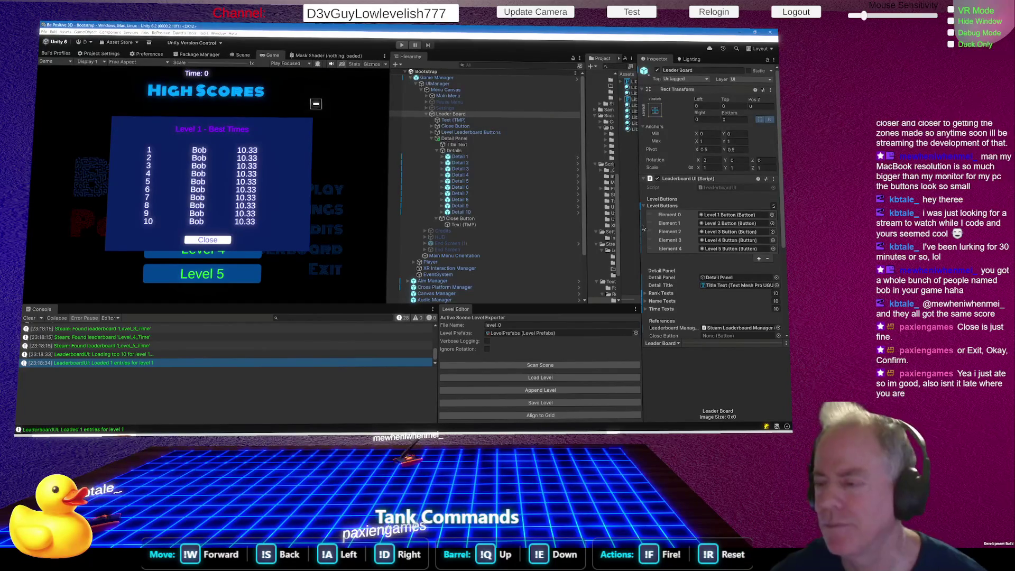
Assign the Close Button object to the Leaderboard UI's Close Button field, then select Game Manager
{"action": "scroll", "coordinate": [695, 239], "scroll_direction": "down", "scroll_amount": 3}
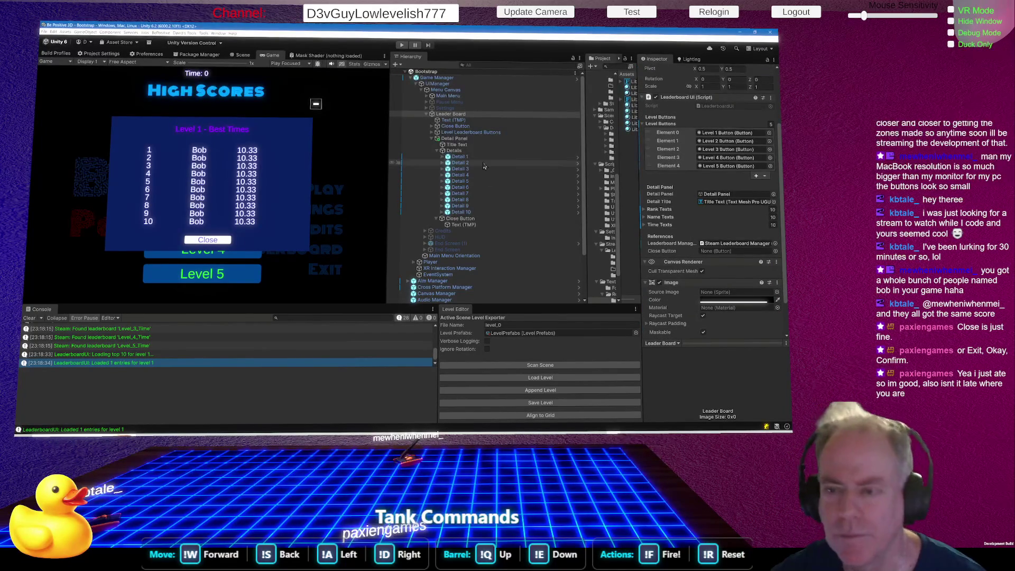
{"action": "left_click", "coordinate": [461, 219]}
{"action": "left_click_drag", "start_coordinate": [461, 218], "coordinate": [719, 252]}
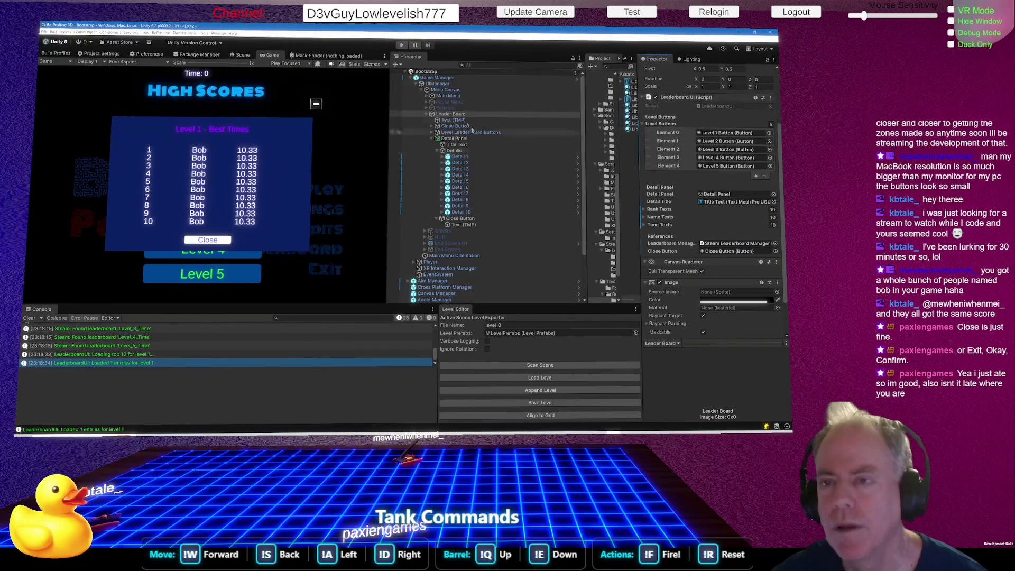
{"action": "left_click", "coordinate": [446, 79]}
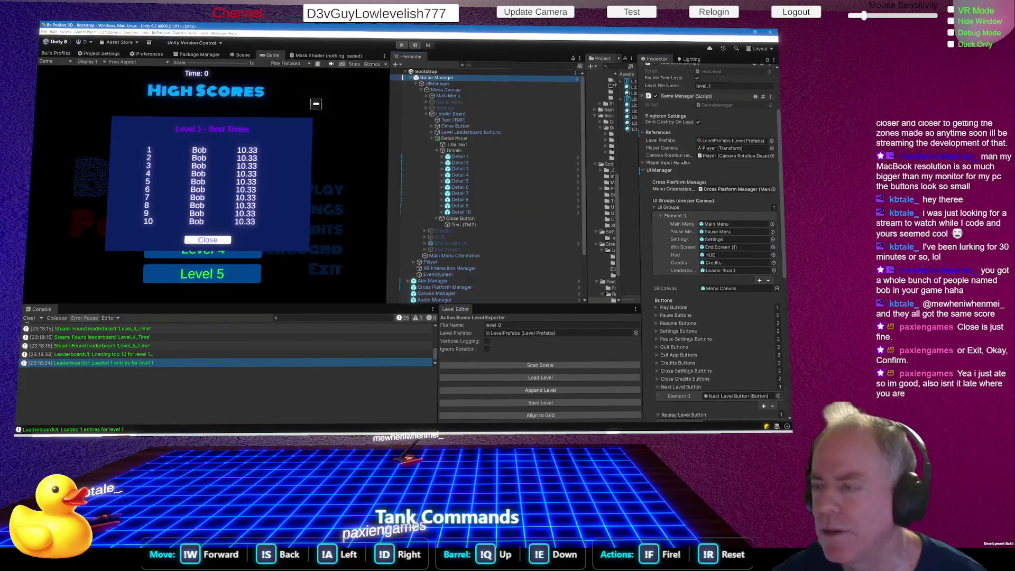
{"action": "scroll", "coordinate": [687, 170], "scroll_direction": "up", "scroll_amount": 3}
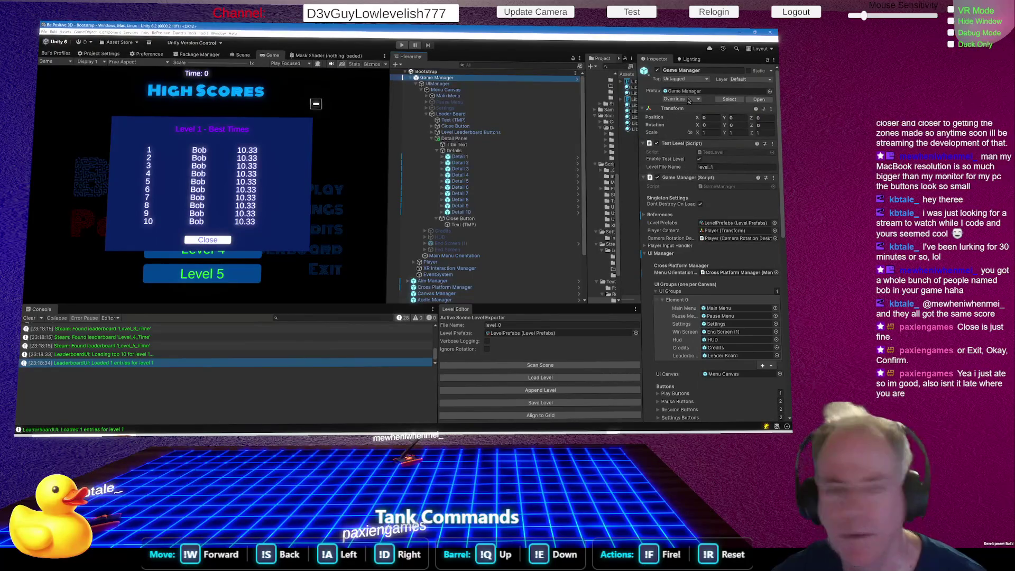
Apply all scene overrides to the Game Manager prefab
{"action": "left_click", "coordinate": [689, 100]}
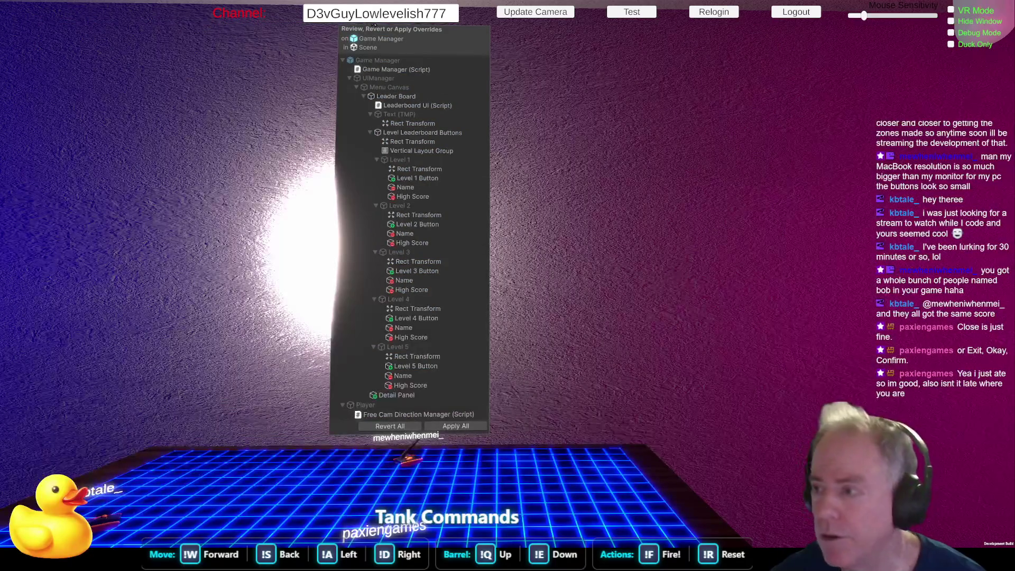
{"action": "left_click", "coordinate": [469, 430]}
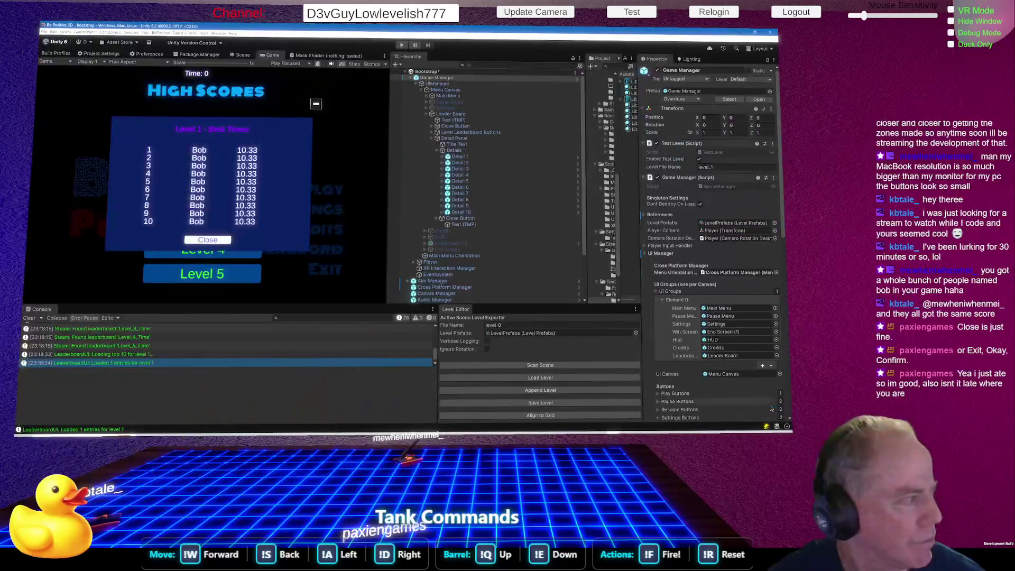
{"action": "left_click", "coordinate": [688, 100]}
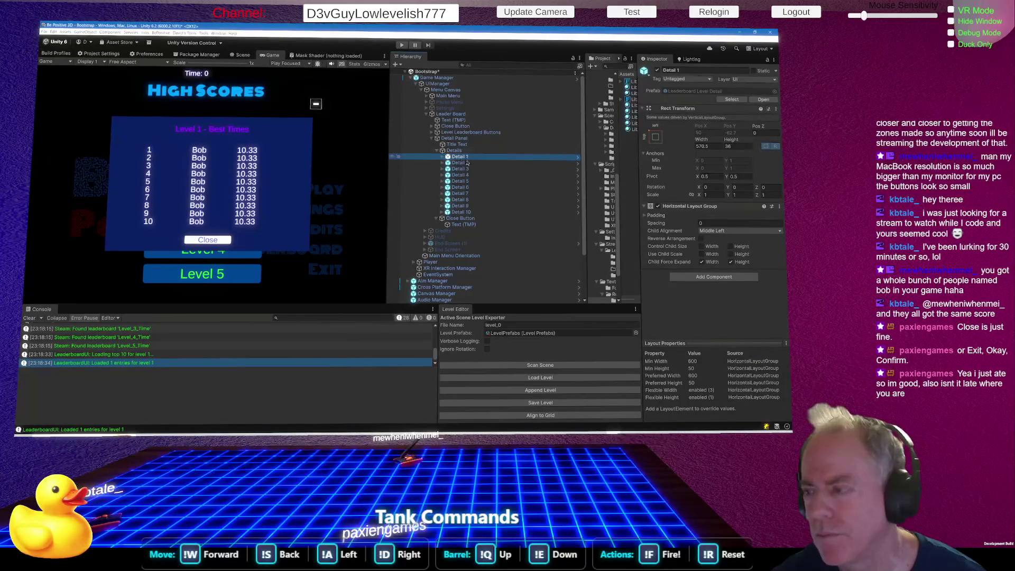
{"action": "left_click", "coordinate": [694, 79]}
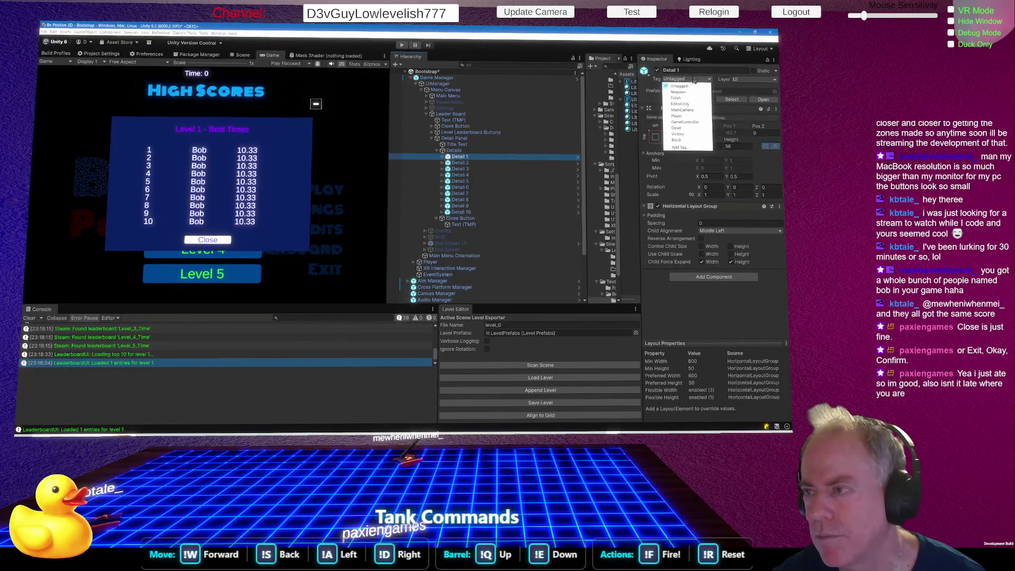
Locate the Leaderboard Level Detail prefab, then stop and restart the game to test
{"action": "left_click", "coordinate": [728, 96]}
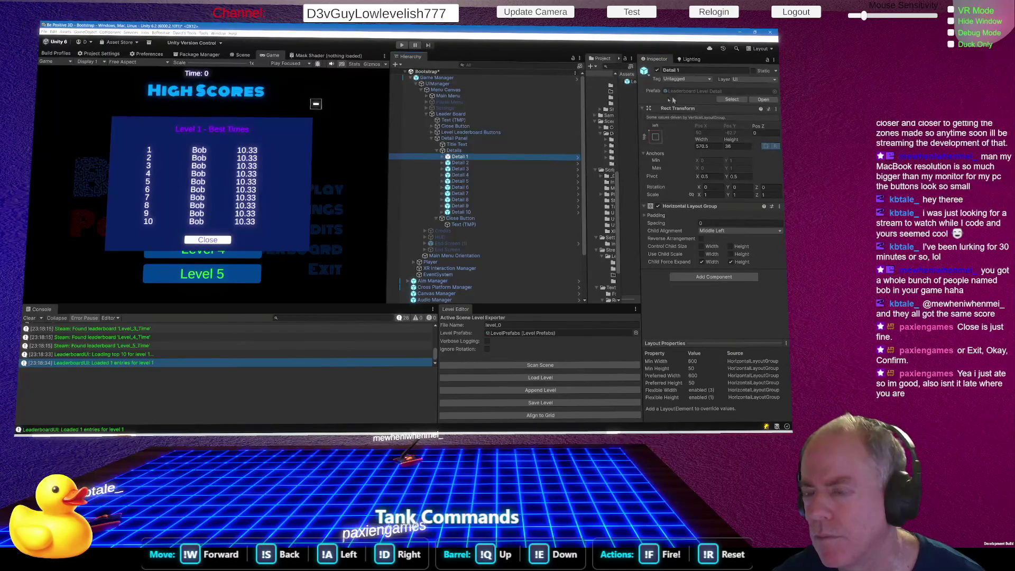
{"action": "scroll", "coordinate": [471, 199], "scroll_direction": "down", "scroll_amount": 3}
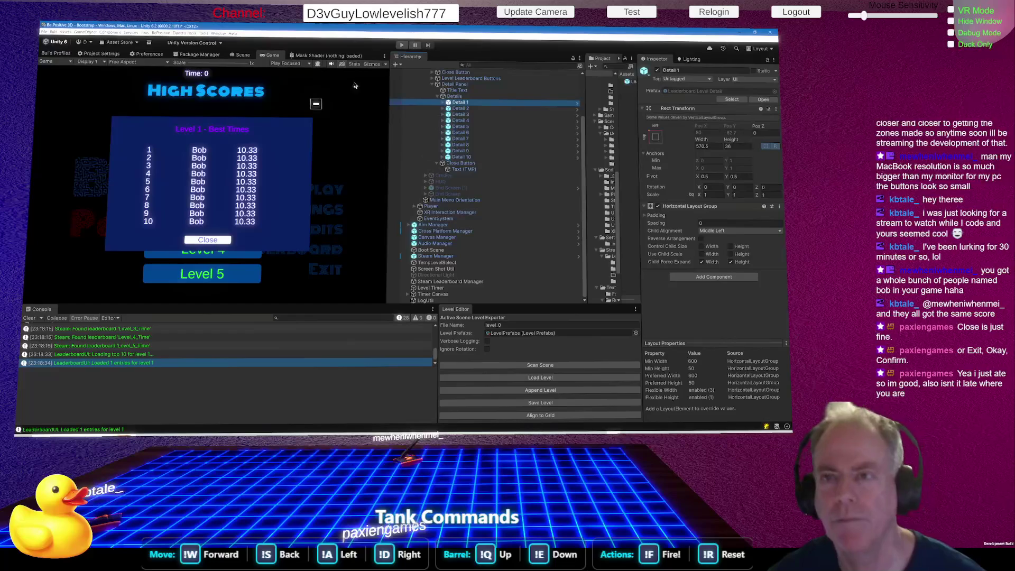
{"action": "left_click", "coordinate": [403, 46]}
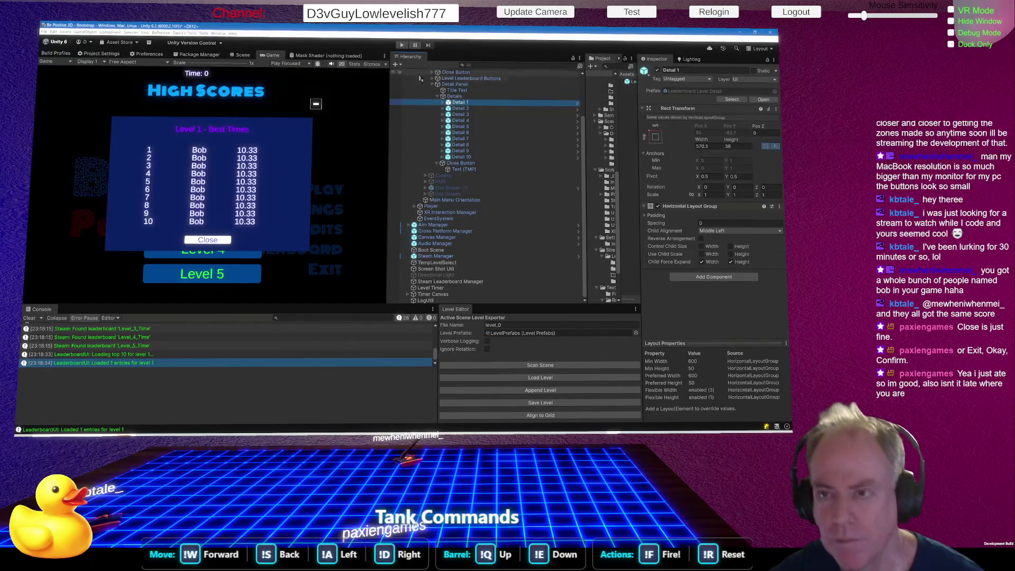
{"action": "left_click", "coordinate": [402, 45]}
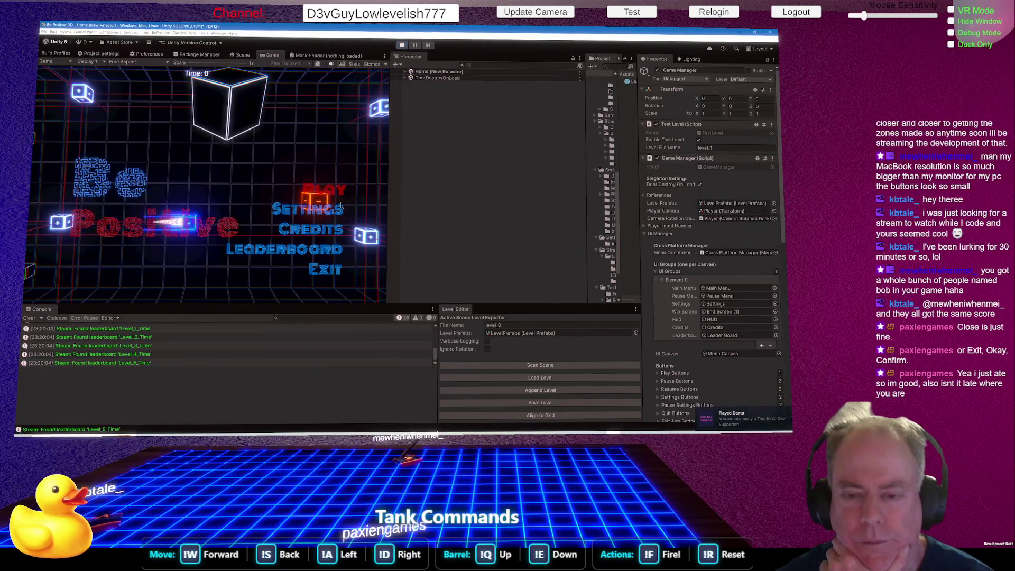
Browse the Level 2, 1 and 3 leaderboards in the running game, then tilt the Scene view over the panel
{"action": "left_click", "coordinate": [314, 254]}
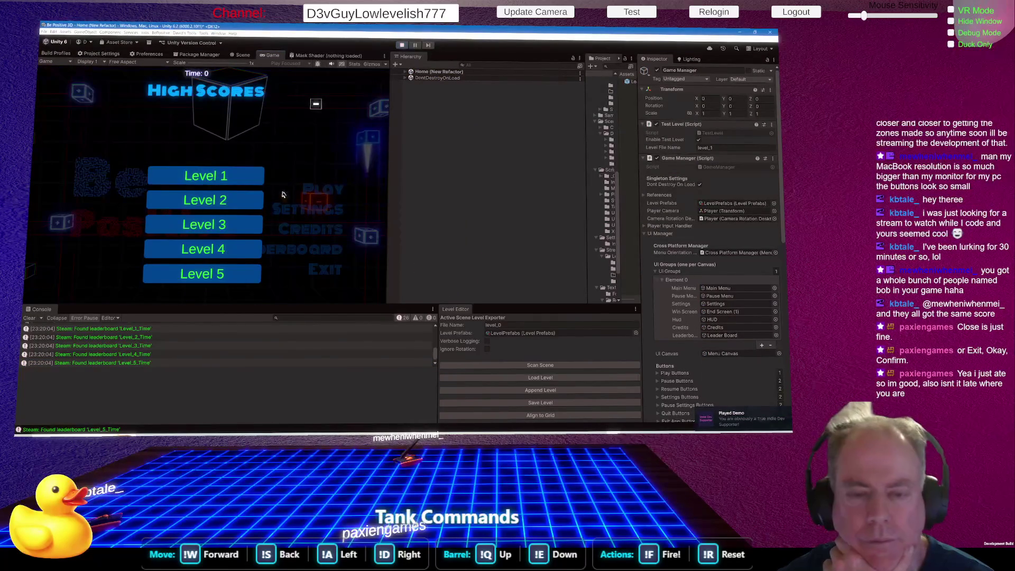
{"action": "left_click", "coordinate": [238, 203]}
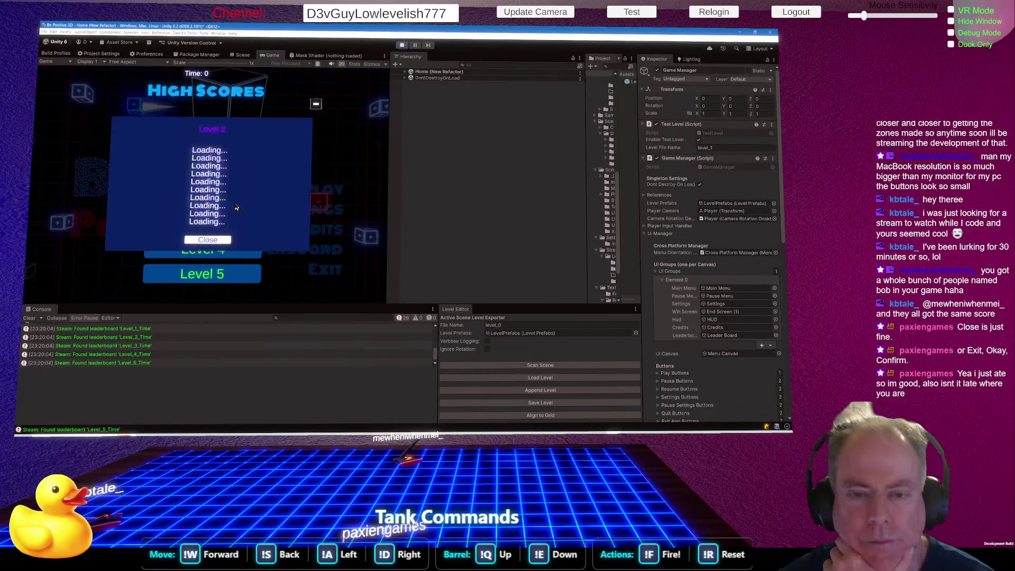
{"action": "left_click", "coordinate": [212, 241]}
{"action": "left_click", "coordinate": [229, 178]}
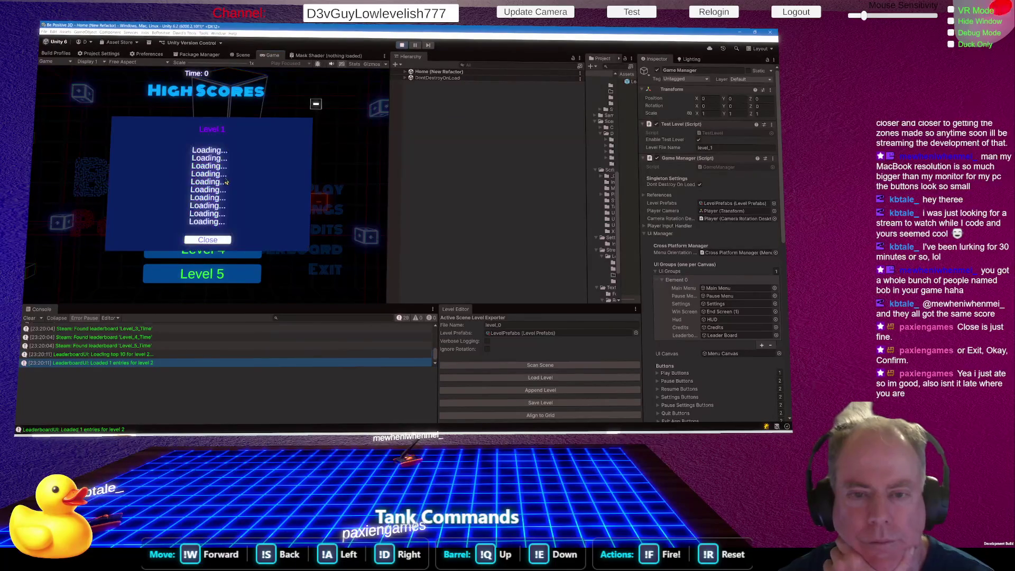
{"action": "left_click", "coordinate": [219, 239]}
{"action": "left_click", "coordinate": [219, 226]}
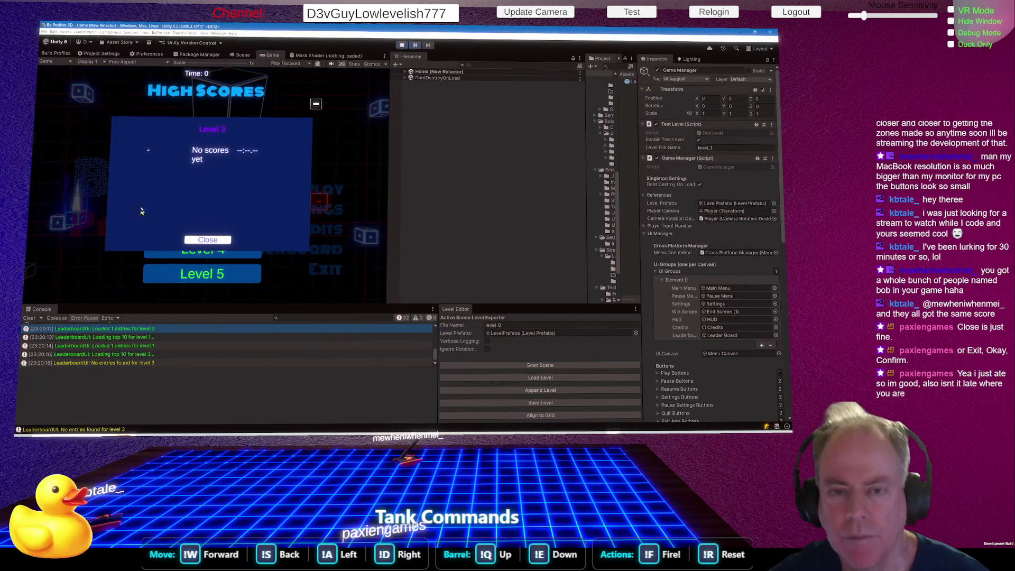
{"action": "left_click", "coordinate": [243, 57]}
{"action": "mouse_move", "coordinate": [322, 194]}
{"action": "left_mouse_down"}
{"action": "mouse_move", "coordinate": [324, 140]}
{"action": "mouse_move", "coordinate": [349, 158]}
{"action": "mouse_move", "coordinate": [368, 149]}
{"action": "mouse_move", "coordinate": [358, 157]}
{"action": "mouse_move", "coordinate": [358, 137]}
{"action": "mouse_move", "coordinate": [358, 165]}
{"action": "left_mouse_up"}
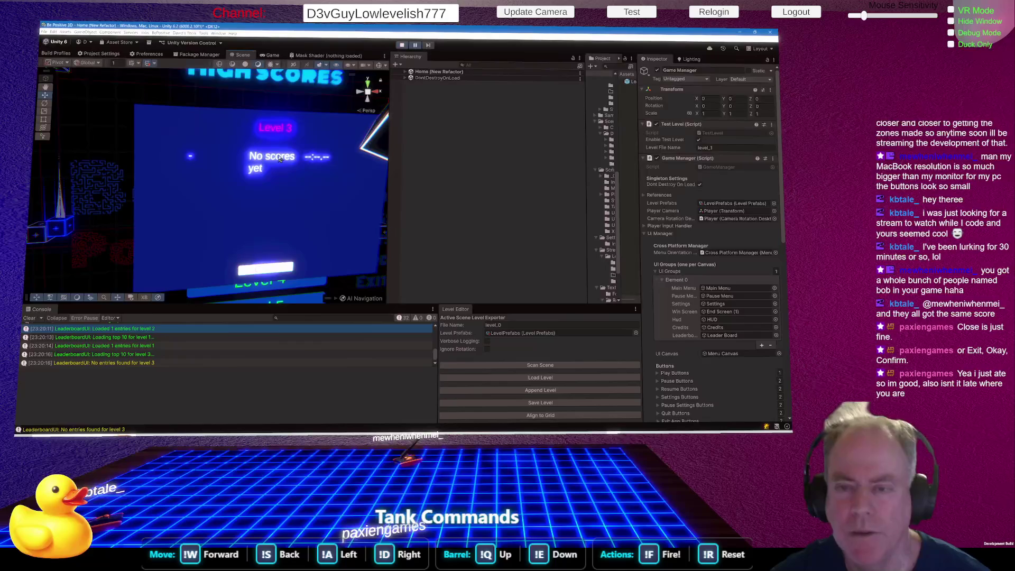
Find the Leaderboard Level Detail prefab in the Prefabs UI folder and show it in the Inspector
{"action": "left_click", "coordinate": [407, 72]}
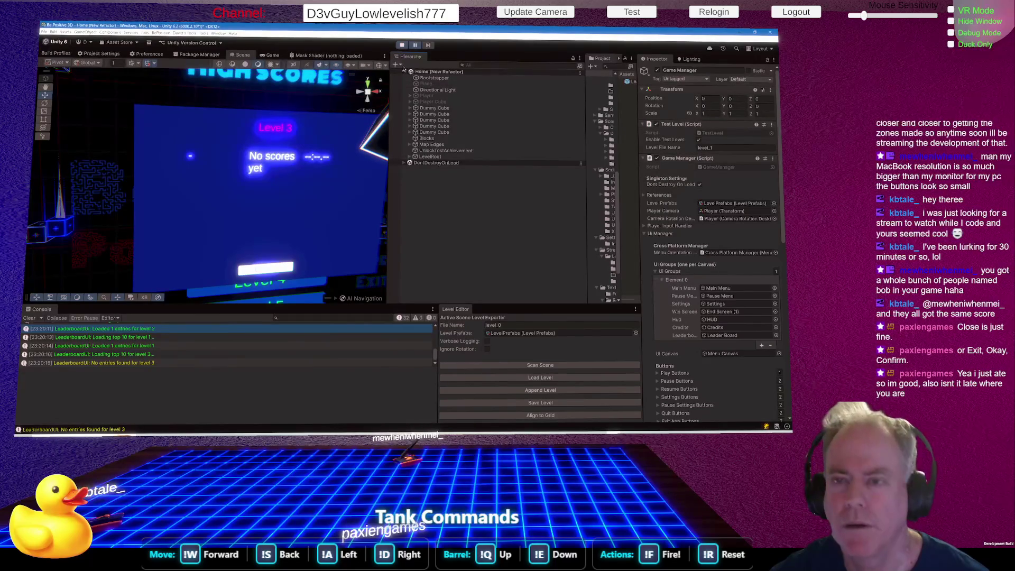
{"action": "mouse_move", "coordinate": [588, 178]}
{"action": "left_mouse_down"}
{"action": "mouse_move", "coordinate": [475, 181]}
{"action": "mouse_move", "coordinate": [564, 158]}
{"action": "left_mouse_up"}
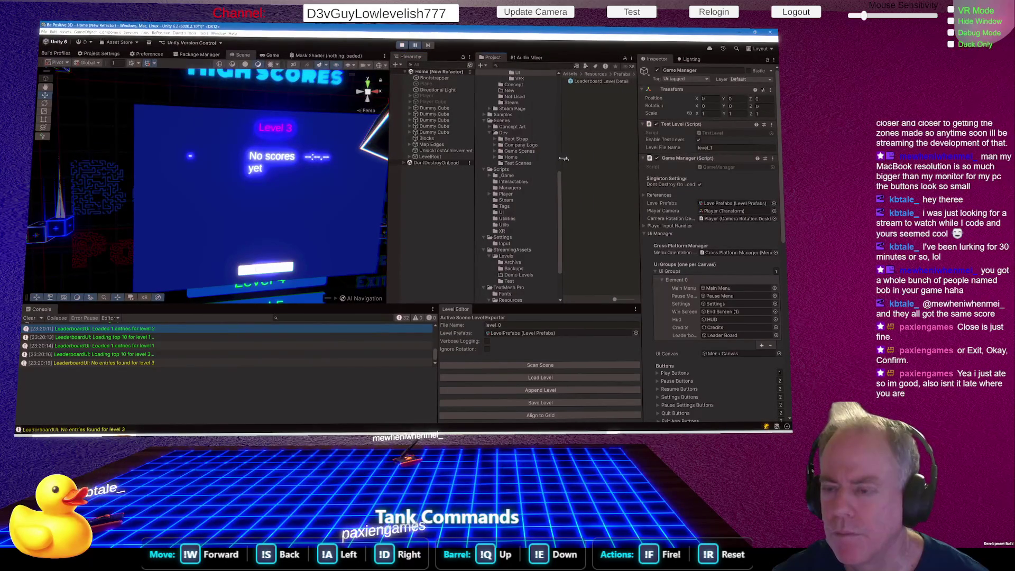
{"action": "scroll", "coordinate": [553, 174], "scroll_direction": "up", "scroll_amount": 4}
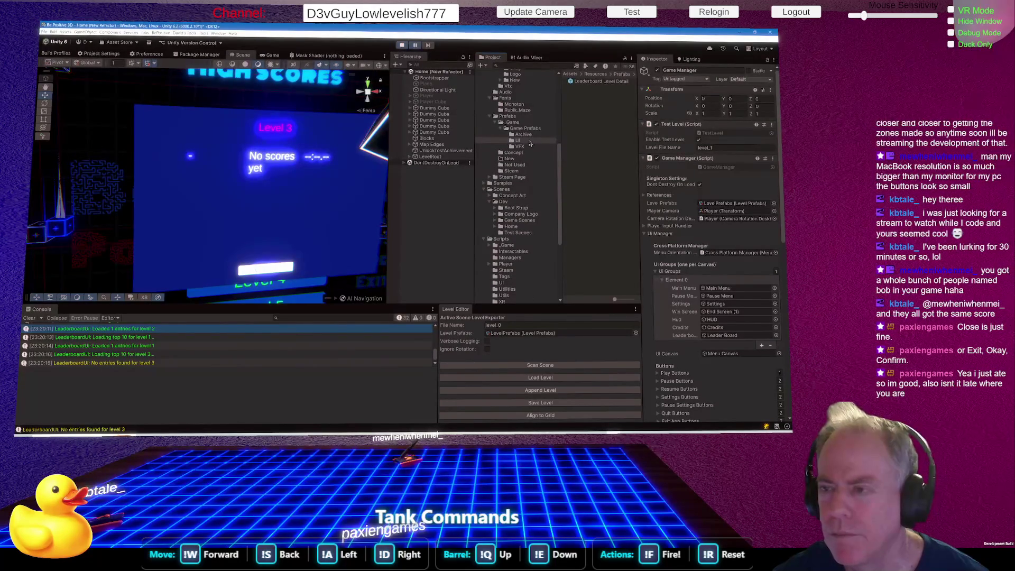
{"action": "left_click", "coordinate": [585, 83]}
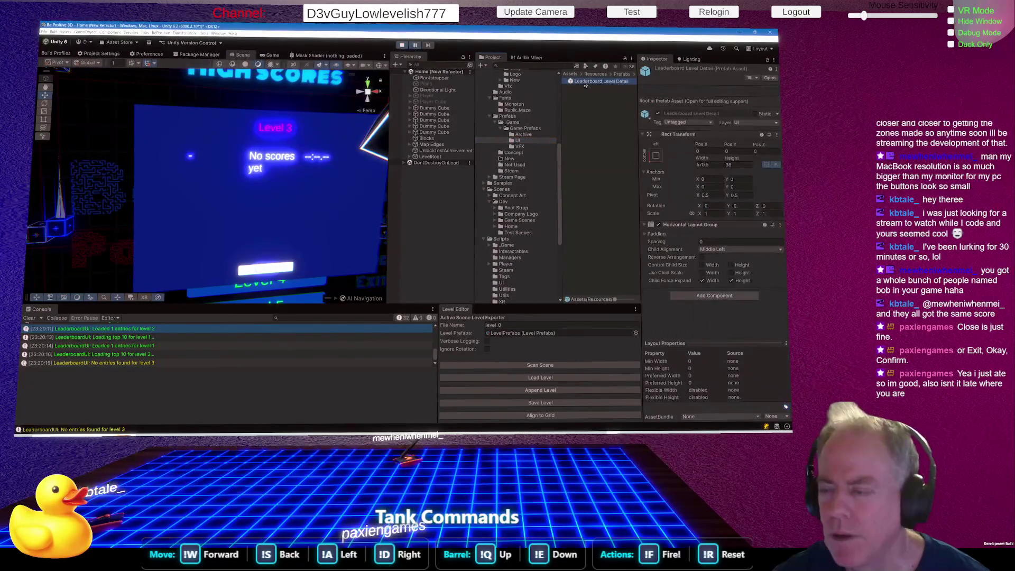
Open the Leaderboard Level Detail prefab, step back out, and orbit around the High Scores panel
{"action": "double_click", "coordinate": [587, 82]}
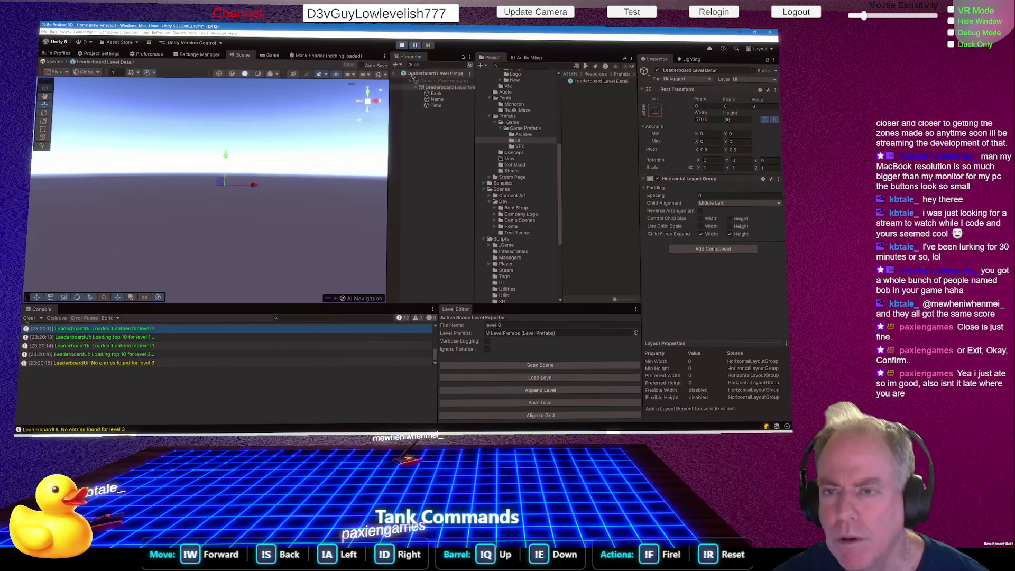
{"action": "left_click", "coordinate": [395, 74]}
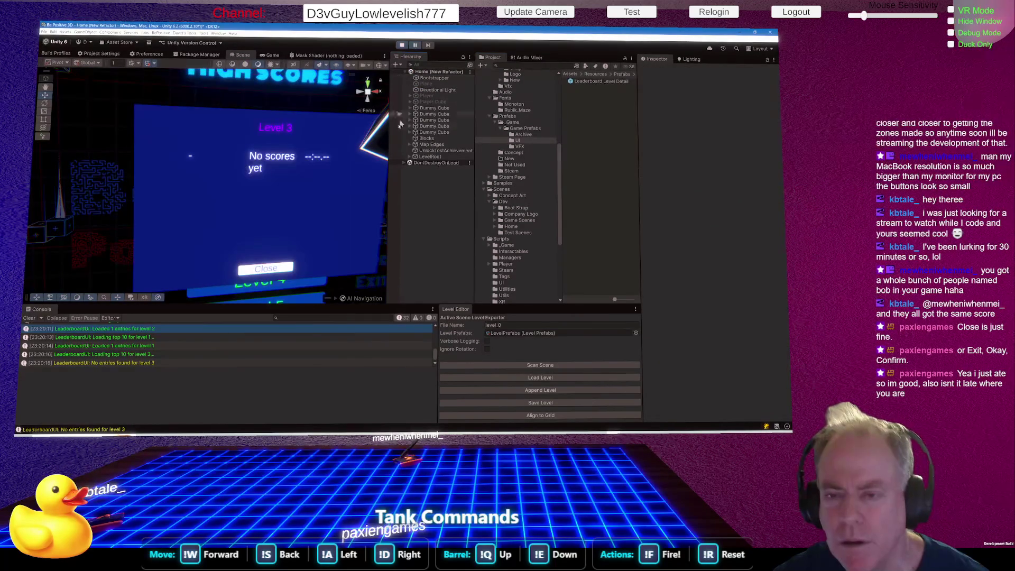
{"action": "mouse_move", "coordinate": [384, 123]}
{"action": "left_mouse_down"}
{"action": "mouse_move", "coordinate": [397, 163]}
{"action": "mouse_move", "coordinate": [346, 180]}
{"action": "left_mouse_up"}
{"action": "left_click_drag", "start_coordinate": [334, 192], "coordinate": [341, 197]}
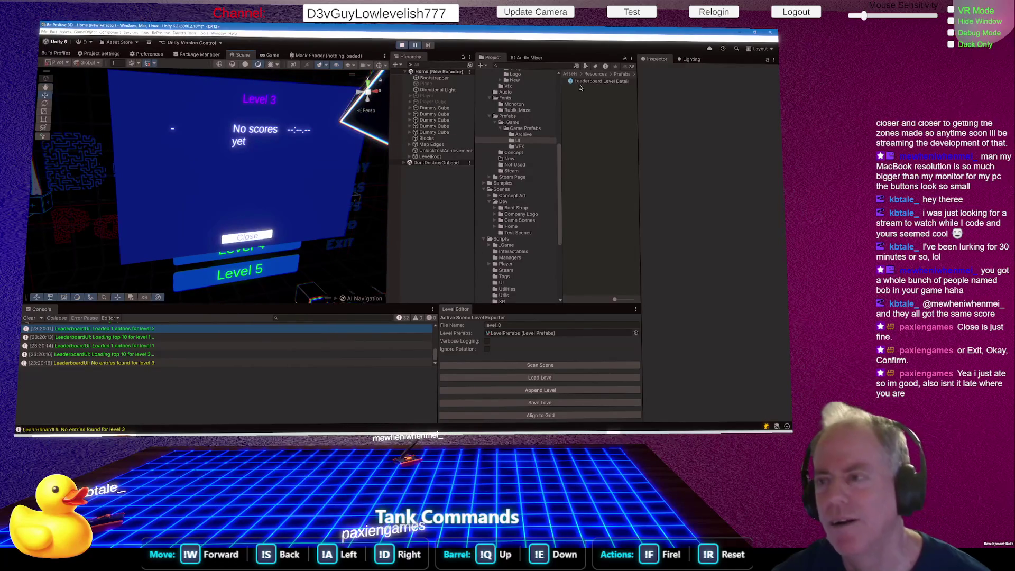
Reopen the row prefab and compare its Name and Rank elements with the running game
{"action": "double_click", "coordinate": [581, 84]}
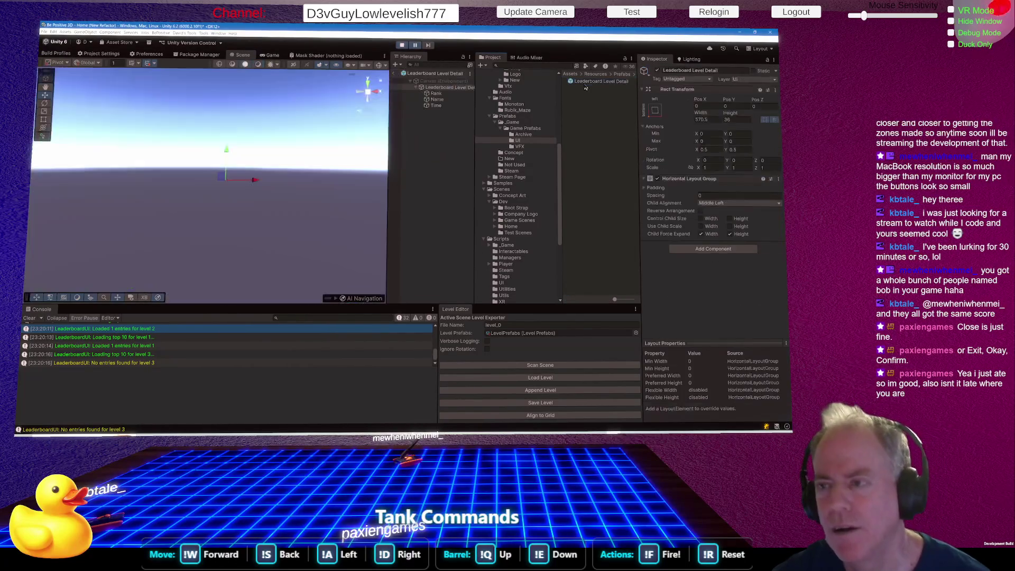
{"action": "left_click", "coordinate": [437, 99]}
{"action": "key", "text": "Up"}
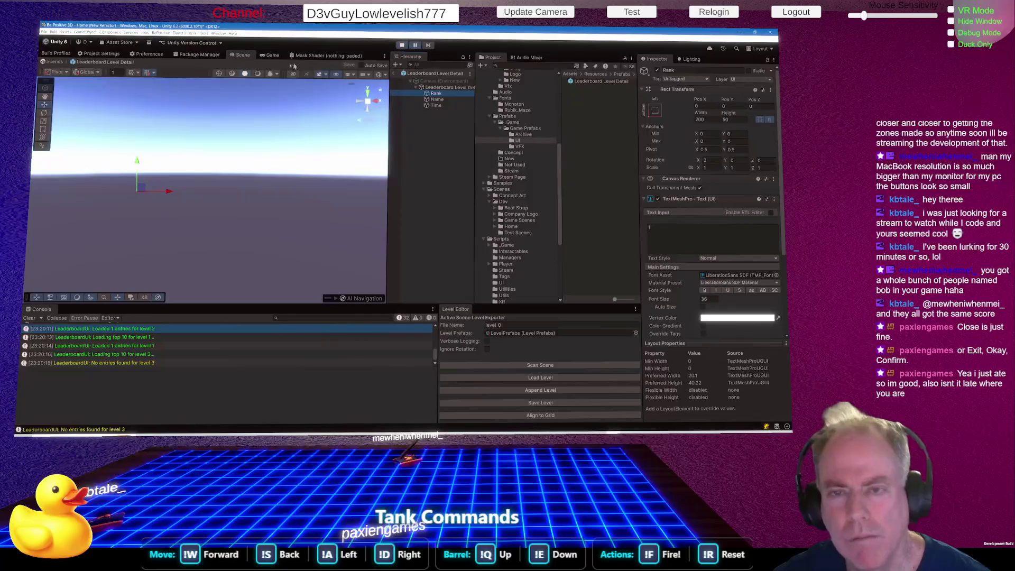
{"action": "left_click", "coordinate": [272, 55]}
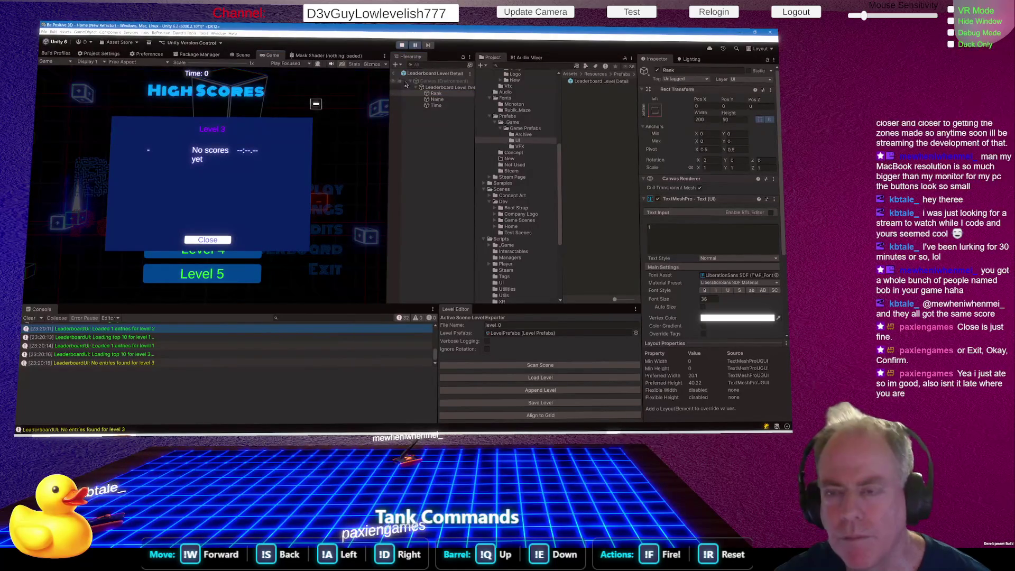
{"action": "left_click", "coordinate": [241, 55]}
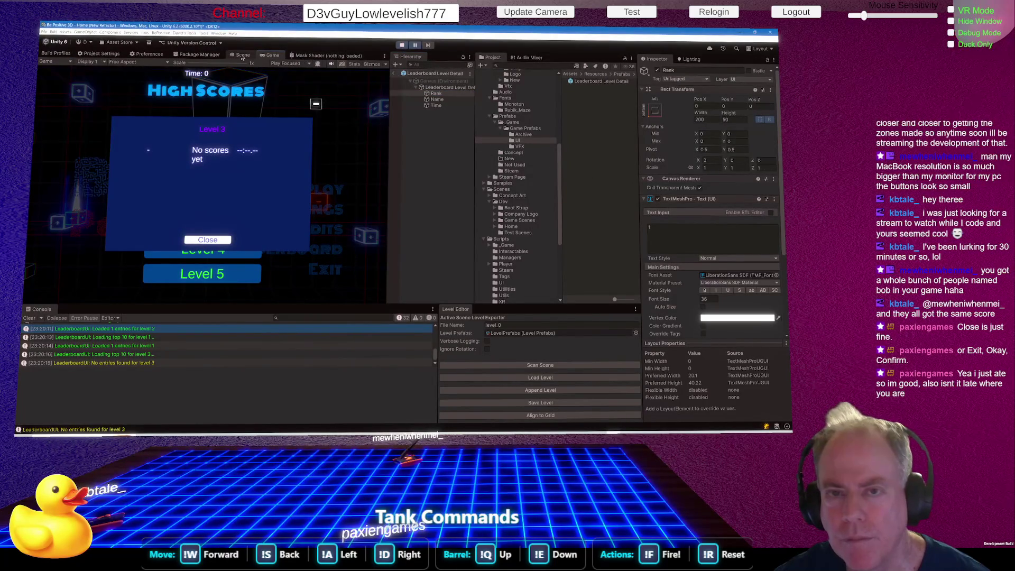
{"action": "double_click", "coordinate": [433, 95]}
Frame the row prefab's root object and inspect its Name and Time text elements
{"action": "left_click", "coordinate": [441, 87]}
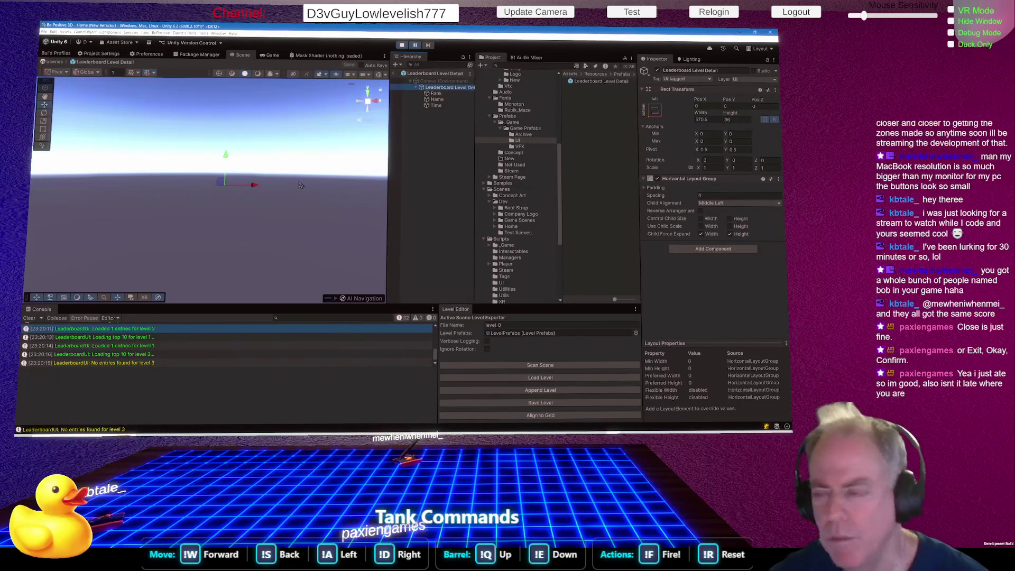
{"action": "key", "text": "alt"}
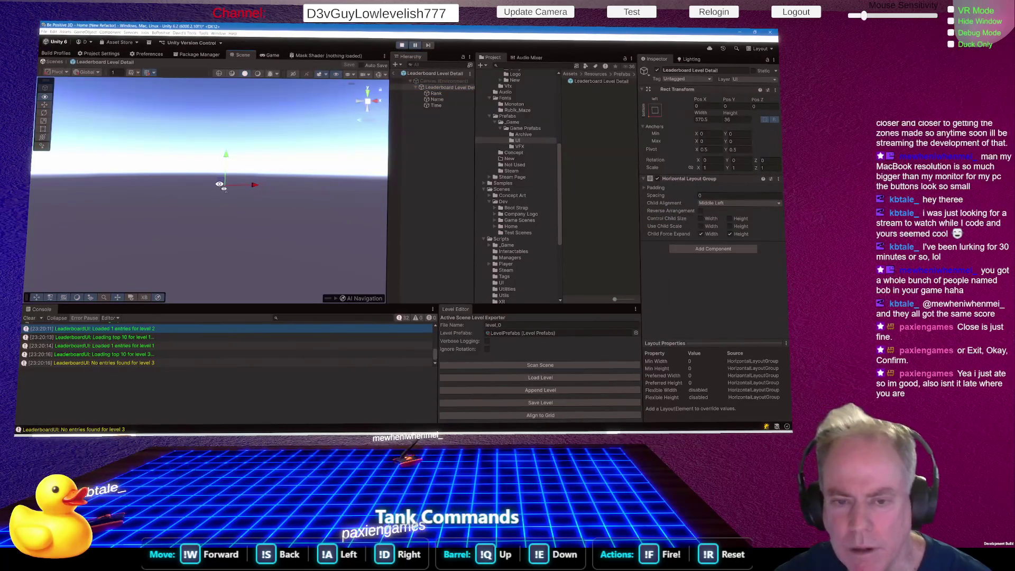
{"action": "left_click_drag", "start_coordinate": [220, 185], "coordinate": [238, 188]}
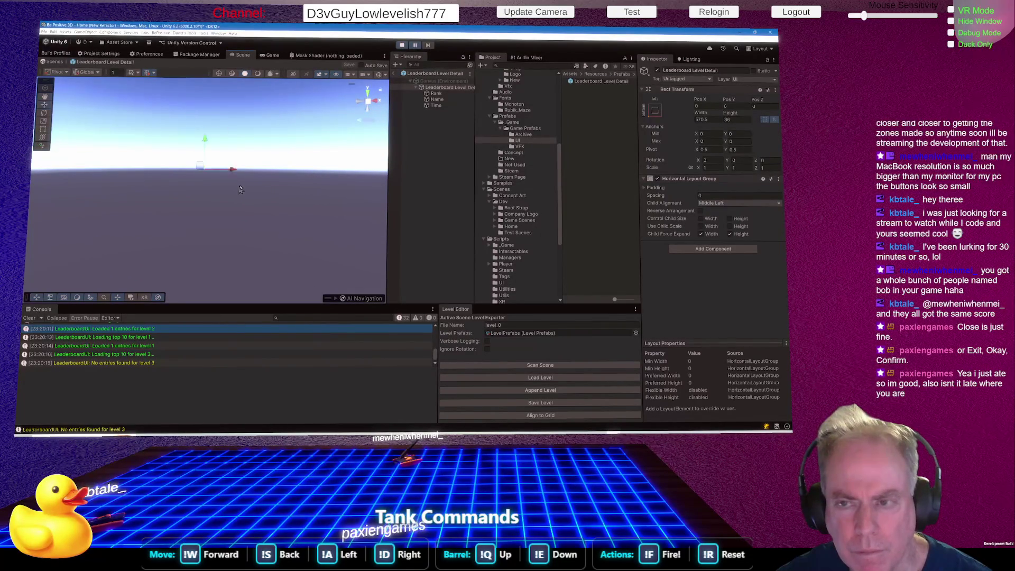
{"action": "key", "text": "f"}
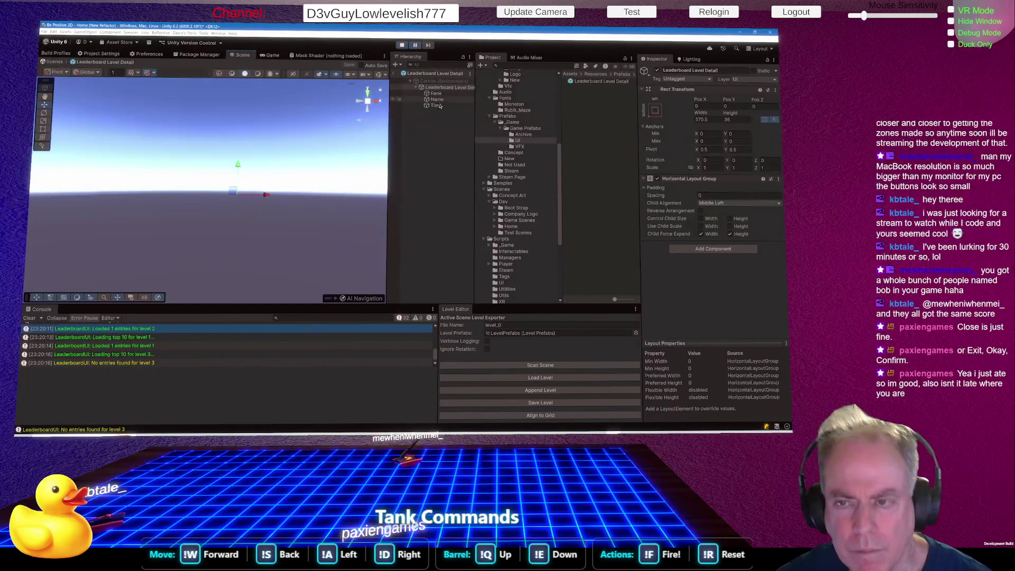
{"action": "left_click", "coordinate": [437, 100]}
{"action": "left_click", "coordinate": [438, 105]}
{"action": "left_click_drag", "start_coordinate": [363, 158], "coordinate": [456, 162]}
Review the row's layout settings and the Time text (10.33), then stop play and return to Bootstrap
{"action": "left_click", "coordinate": [442, 88]}
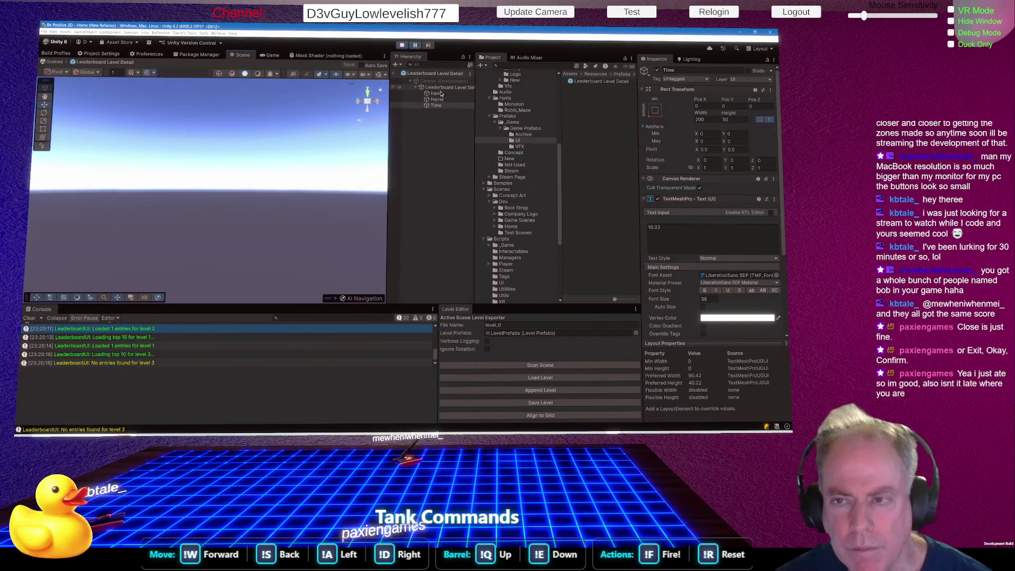
{"action": "left_click", "coordinate": [438, 100]}
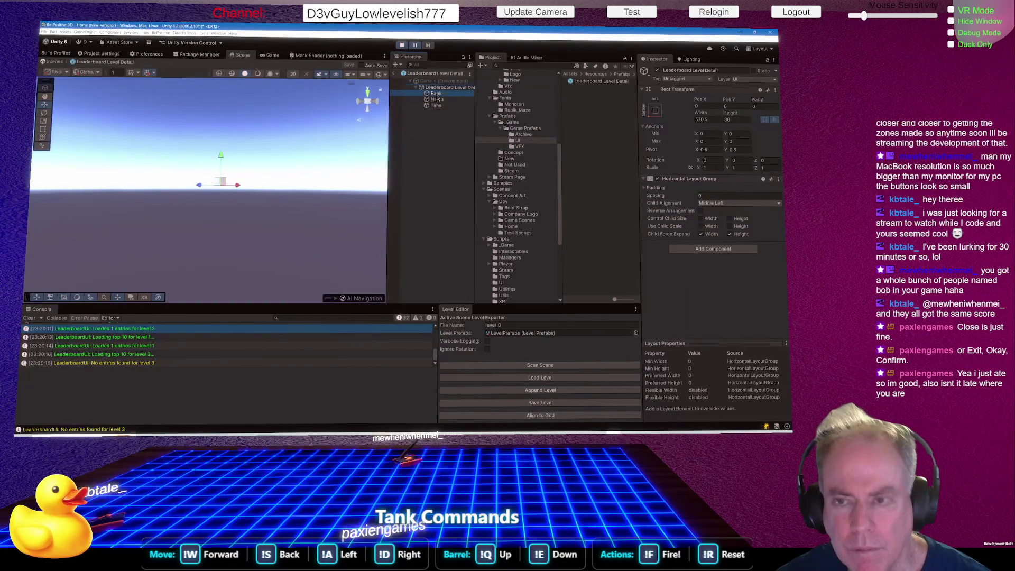
{"action": "left_click", "coordinate": [439, 106]}
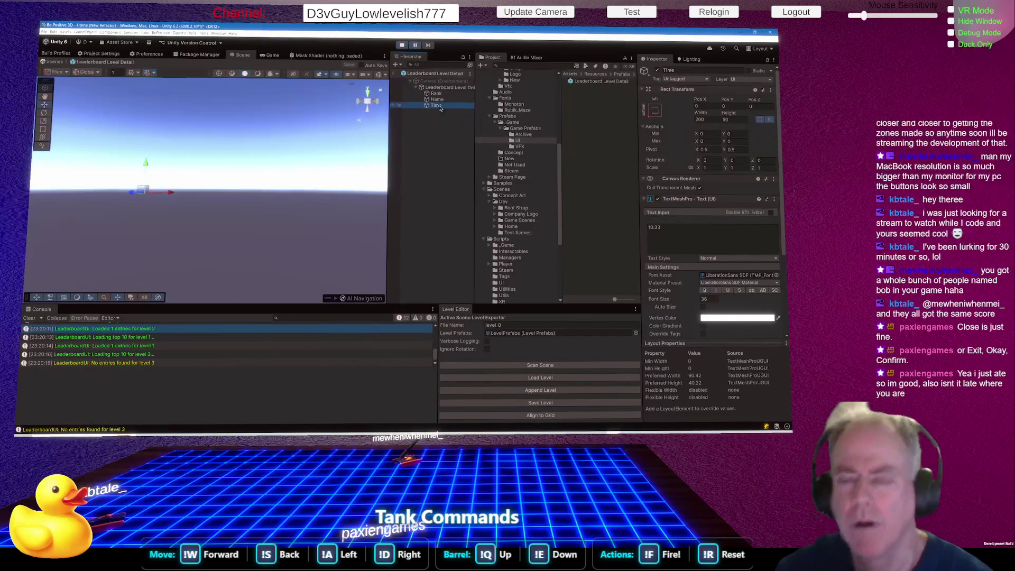
{"action": "left_click", "coordinate": [402, 46]}
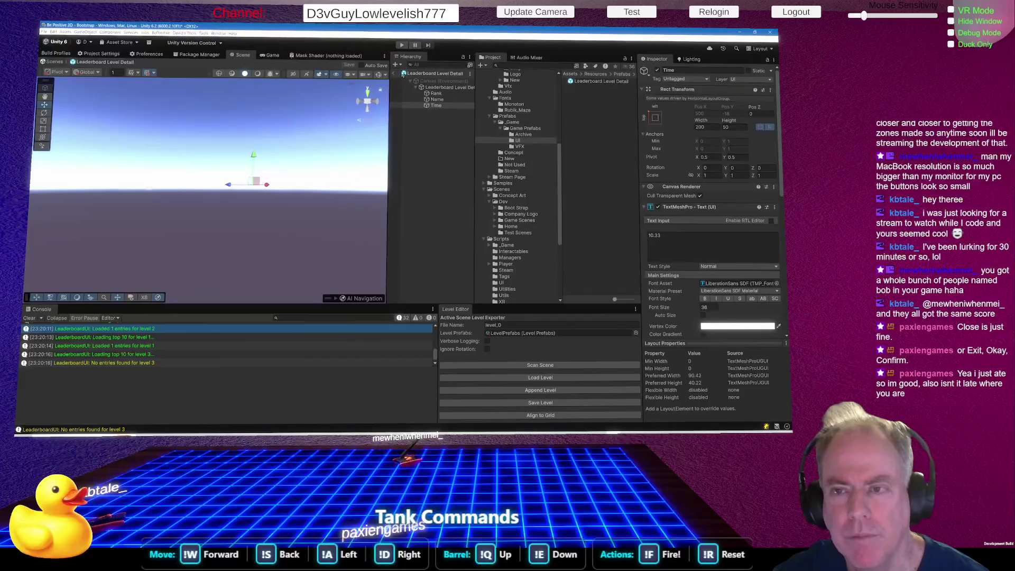
{"action": "left_click", "coordinate": [395, 75]}
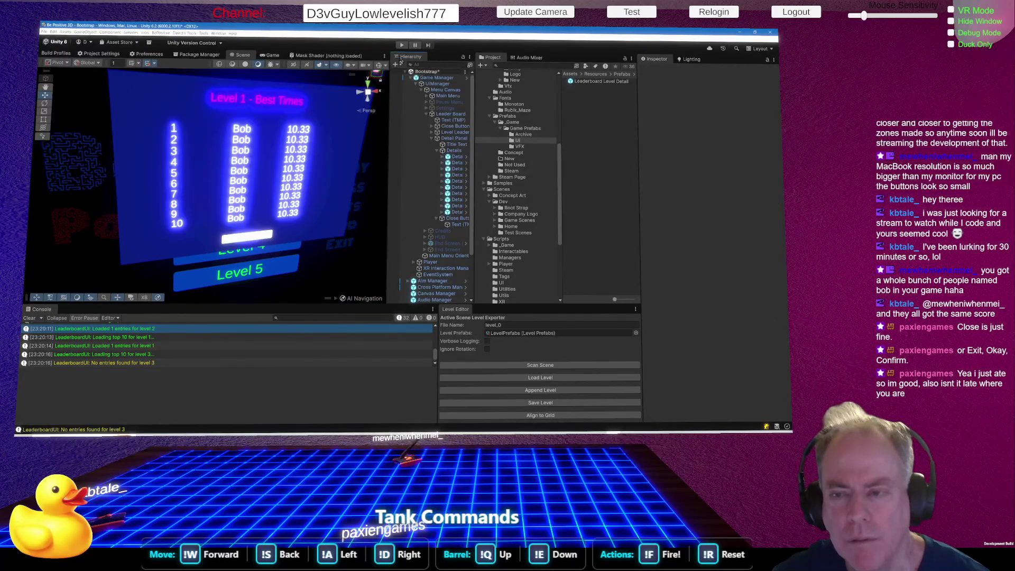
Enter 'No Scores Yet' as the text of Detail 3's Name 3
{"action": "left_click", "coordinate": [457, 169]}
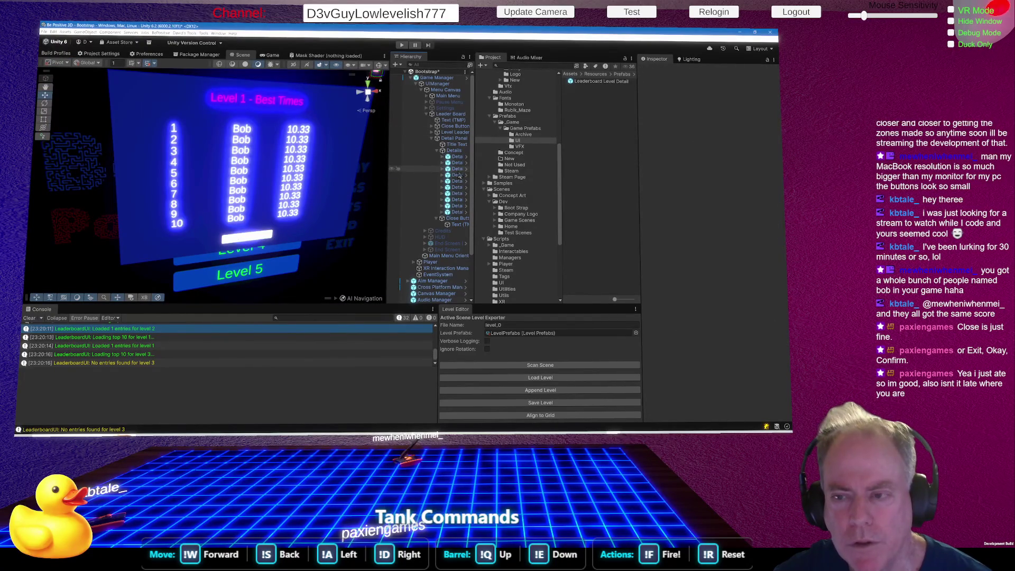
{"action": "left_click_drag", "start_coordinate": [389, 185], "coordinate": [355, 185]}
{"action": "left_click", "coordinate": [431, 181]}
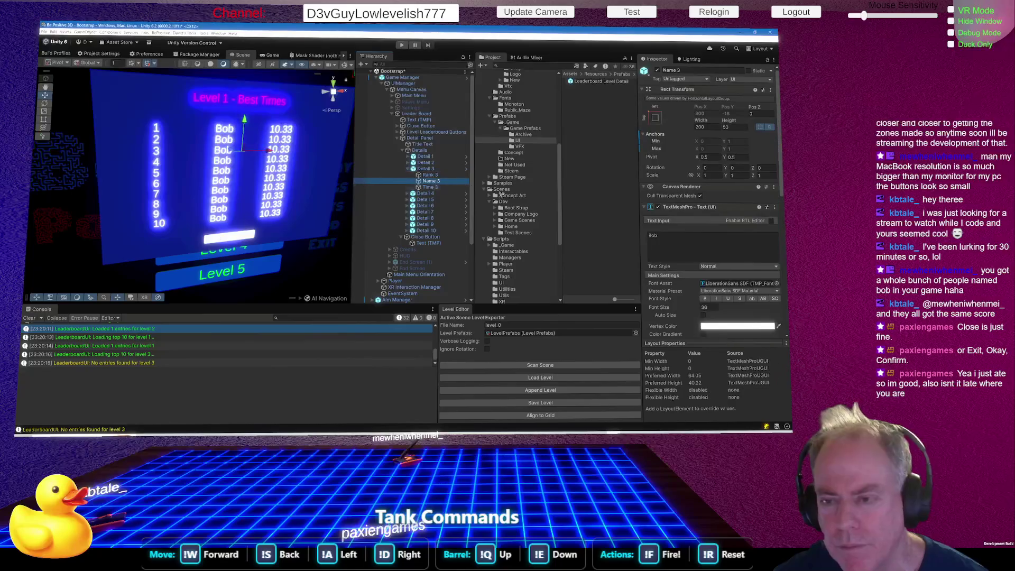
{"action": "left_click", "coordinate": [724, 250]}
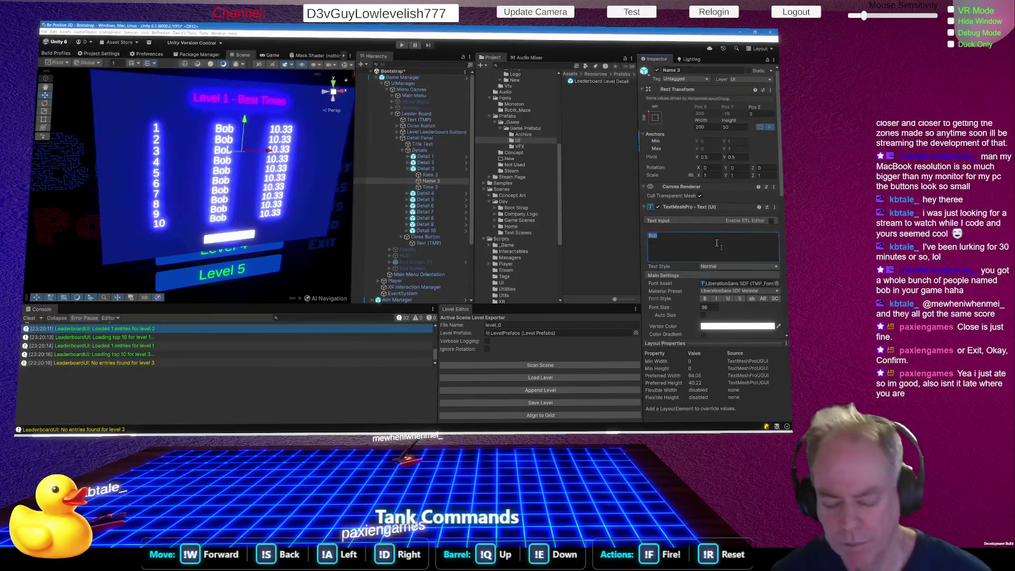
{"action": "type", "text": "No"}
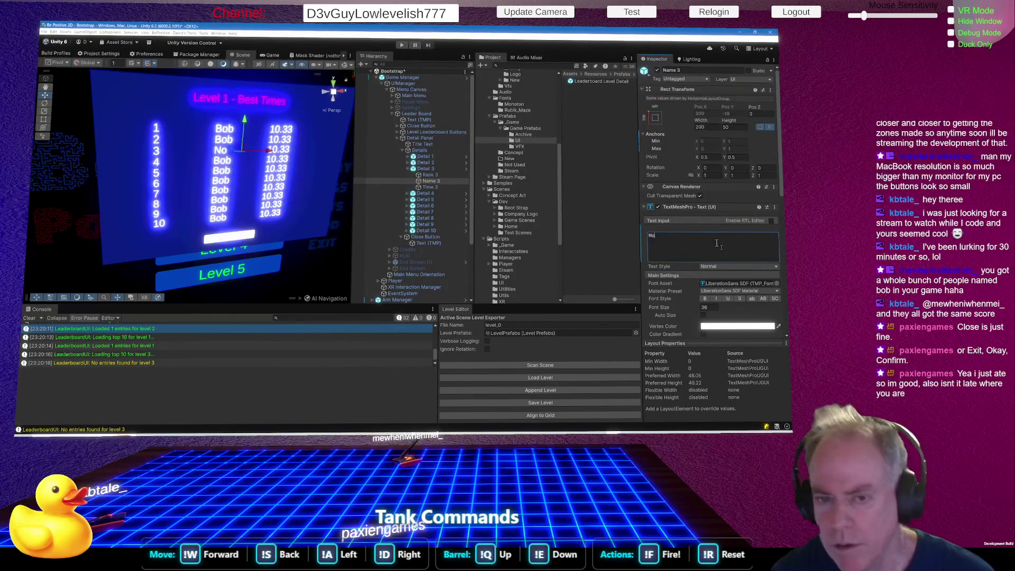
{"action": "type", "text": " Scorees"}
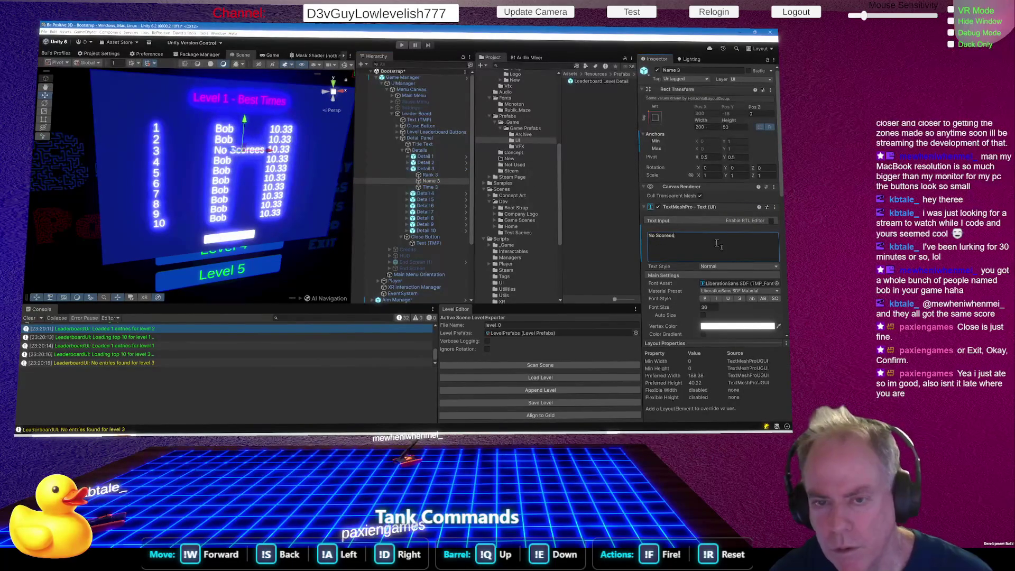
{"action": "key", "text": "BackSpace"}
{"action": "key", "text": "BackSpace"}
{"action": "type", "text": "s Yet"}
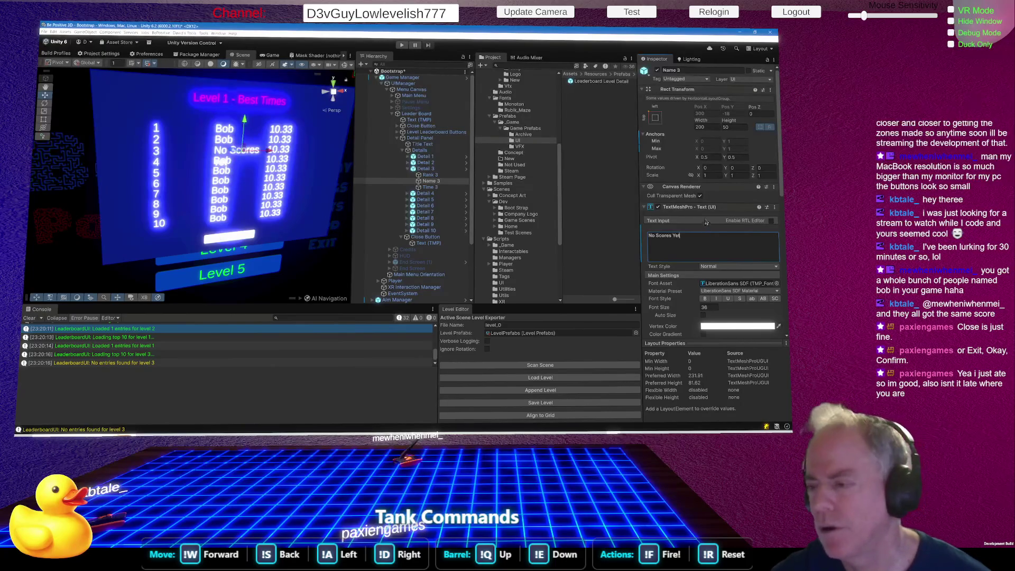
Widen Name 3 so 'No Scores Yet' fits on the row
{"action": "scroll", "coordinate": [706, 222], "scroll_direction": "down", "scroll_amount": 3}
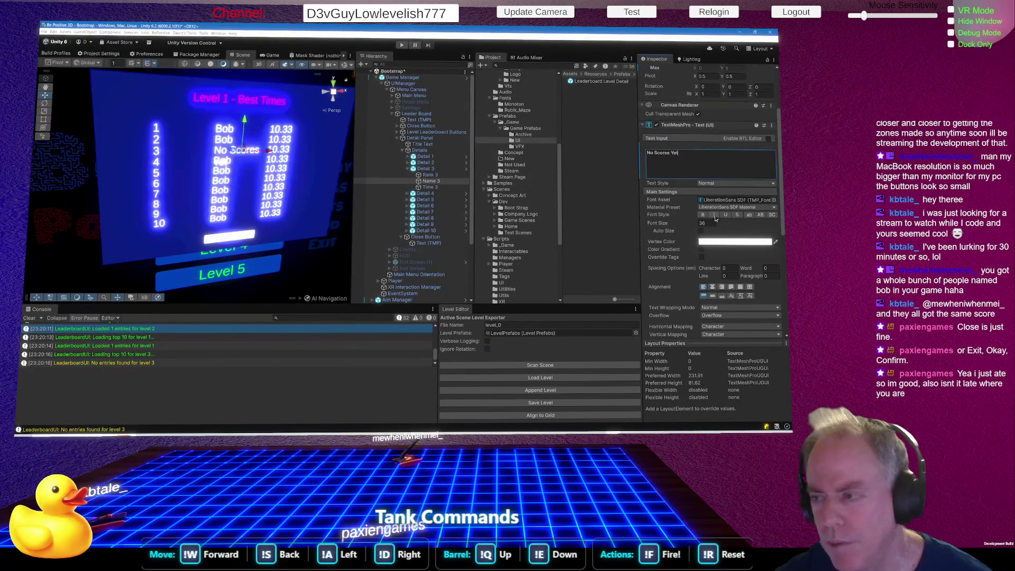
{"action": "scroll", "coordinate": [742, 228], "scroll_direction": "up", "scroll_amount": 3}
{"action": "left_click_drag", "start_coordinate": [702, 123], "coordinate": [735, 123]}
{"action": "left_click_drag", "start_coordinate": [93, 434], "coordinate": [106, 433]}
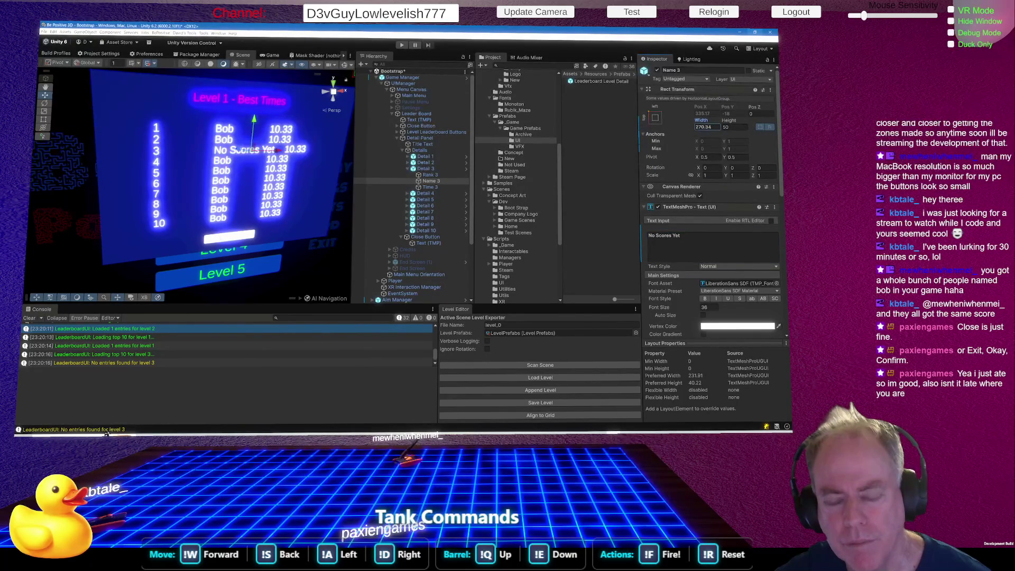
{"action": "left_click_drag", "start_coordinate": [106, 432], "coordinate": [340, 380]}
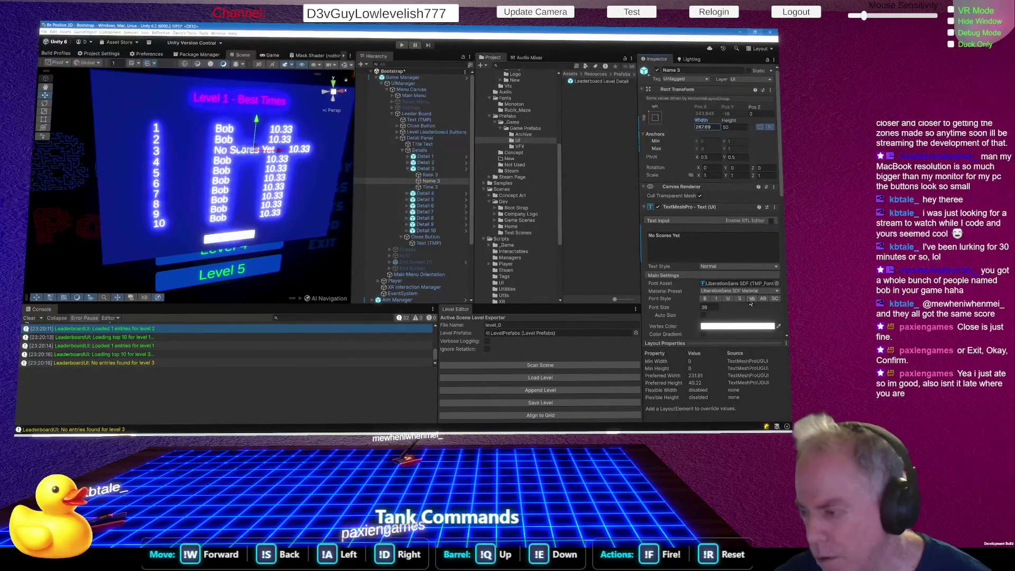
Set Name 3's Overflow to Ellipsis and narrow its width to 355.5 to test truncation
{"action": "scroll", "coordinate": [751, 303], "scroll_direction": "down", "scroll_amount": 3}
{"action": "scroll", "coordinate": [733, 296], "scroll_direction": "down", "scroll_amount": 1}
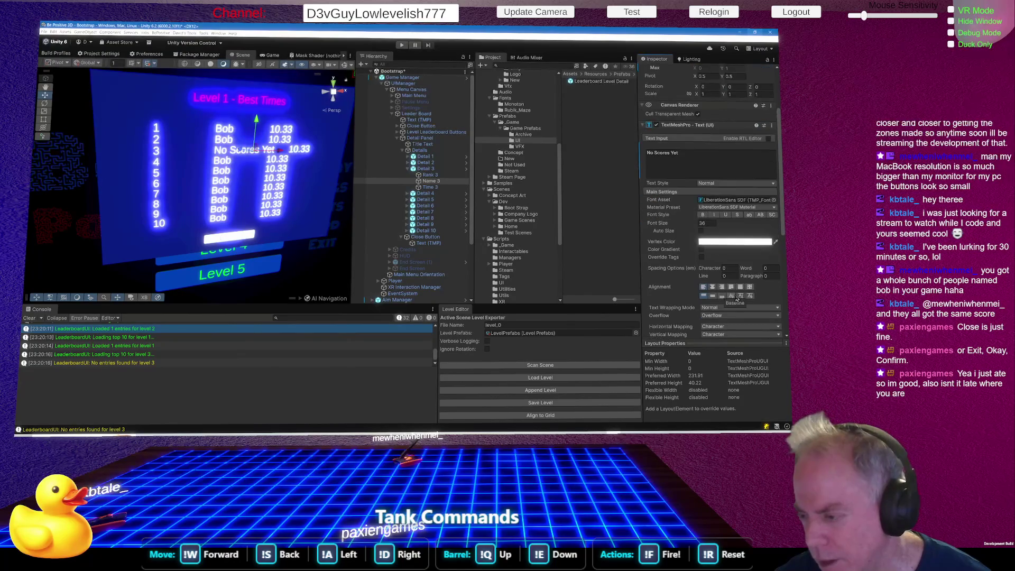
{"action": "left_click", "coordinate": [728, 316]}
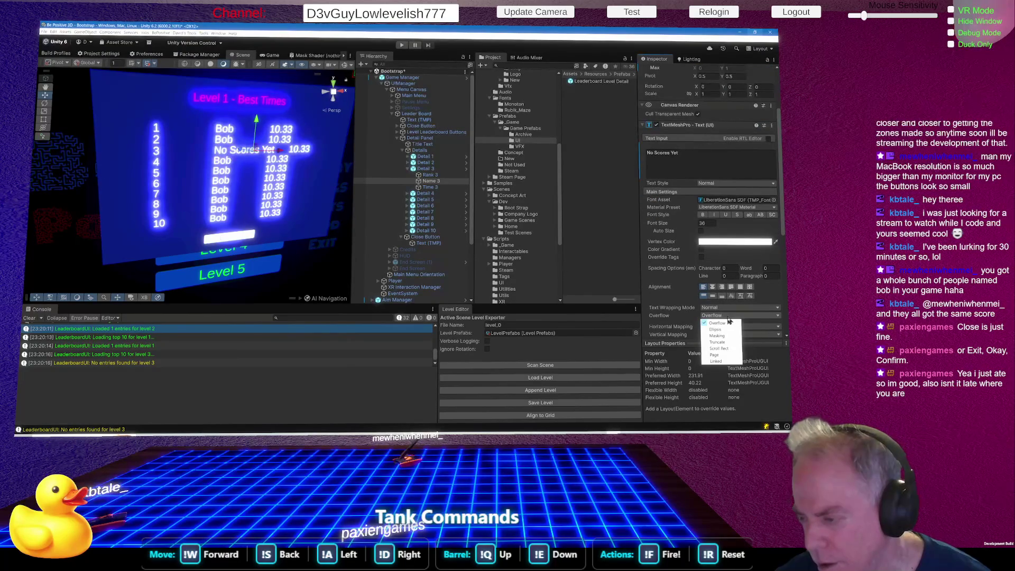
{"action": "left_click", "coordinate": [728, 330]}
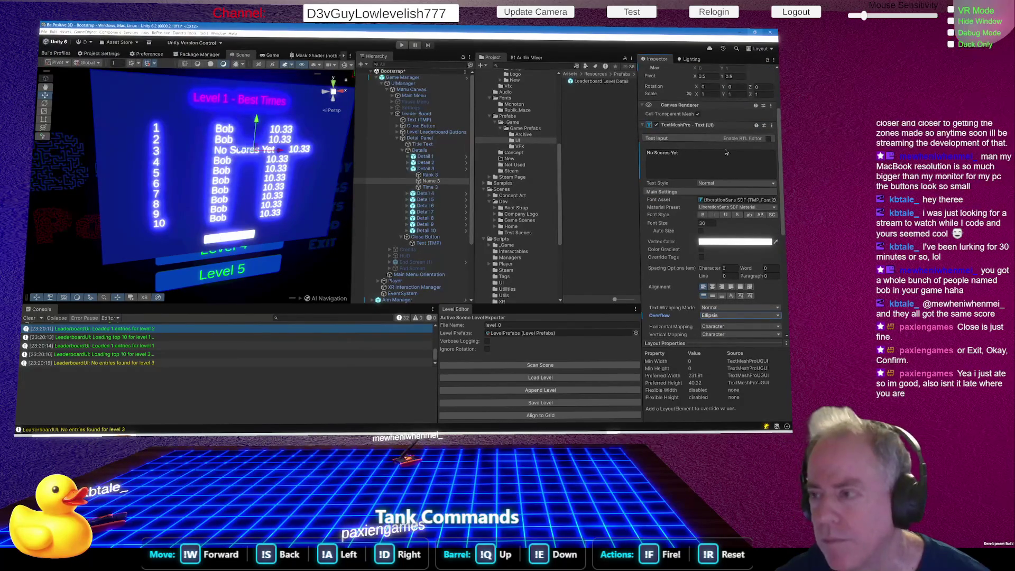
{"action": "scroll", "coordinate": [726, 140], "scroll_direction": "up", "scroll_amount": 4}
{"action": "mouse_move", "coordinate": [707, 121]}
{"action": "left_mouse_down"}
{"action": "mouse_move", "coordinate": [607, 132]}
{"action": "mouse_move", "coordinate": [765, 104]}
{"action": "left_mouse_up"}
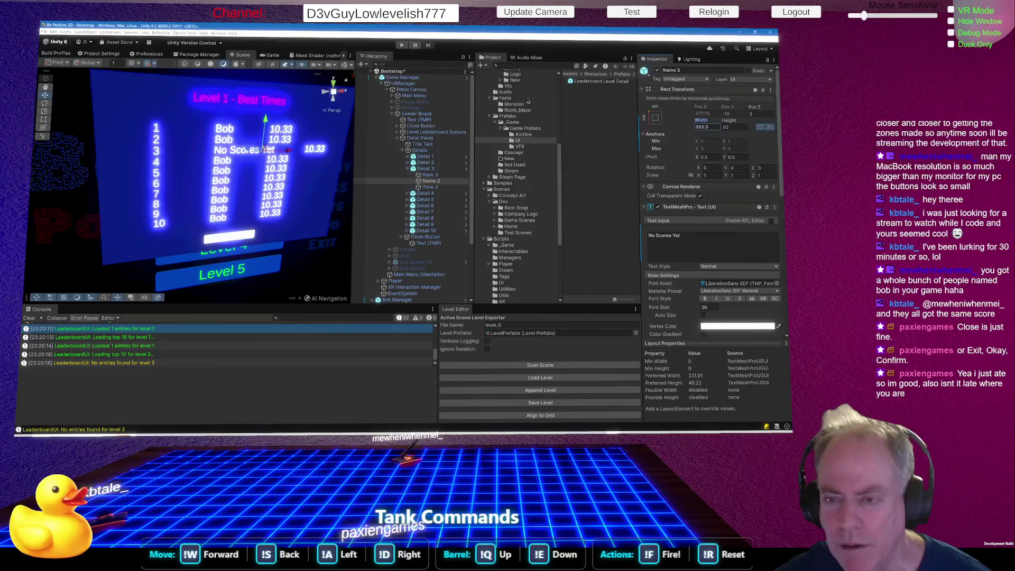
{"action": "left_click", "coordinate": [427, 170]}
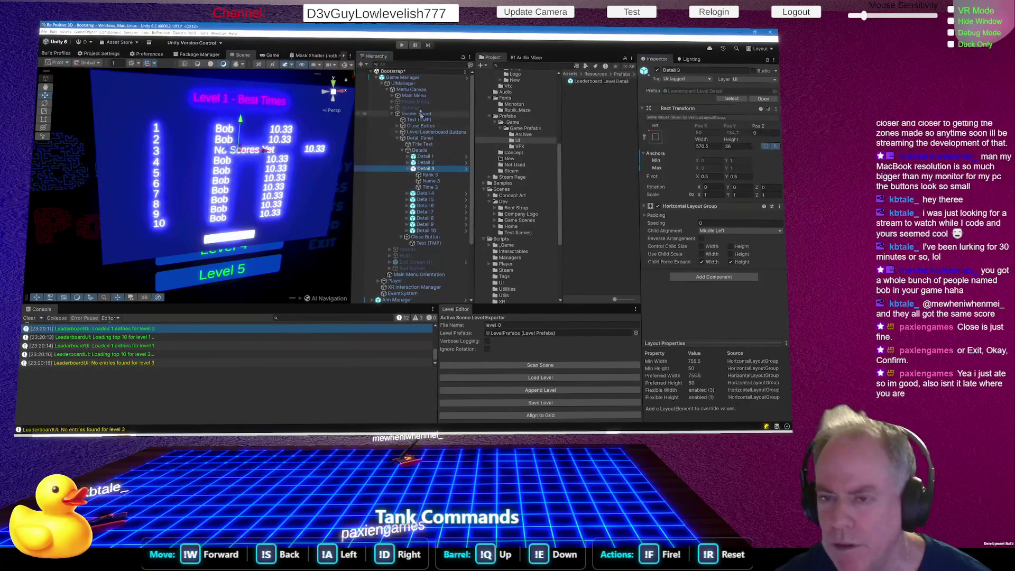
From Game Manager's Overrides, apply Name 3's Rect Transform and TextMeshPro overrides to the row prefab
{"action": "left_click", "coordinate": [405, 78]}
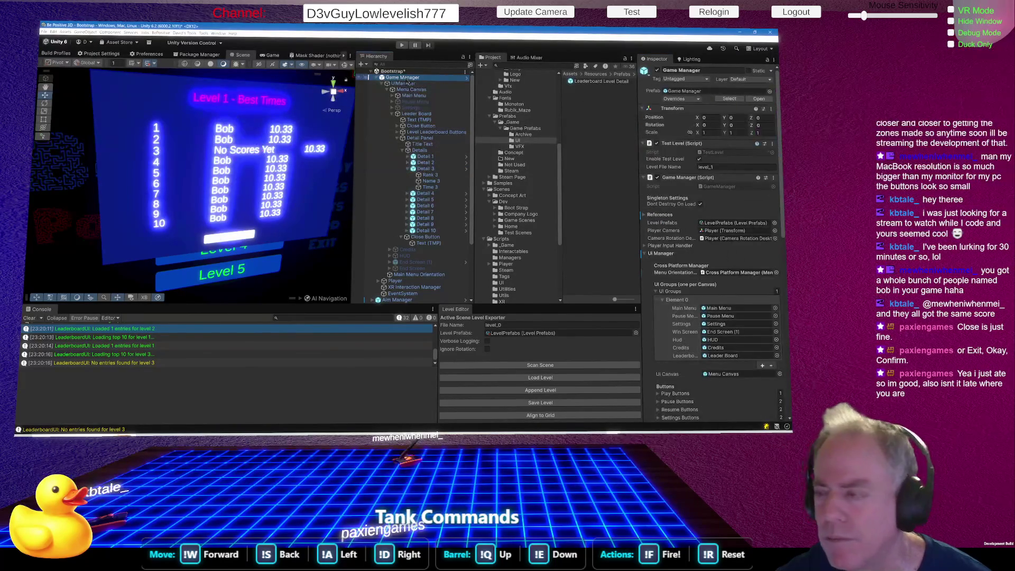
{"action": "left_click", "coordinate": [699, 99]}
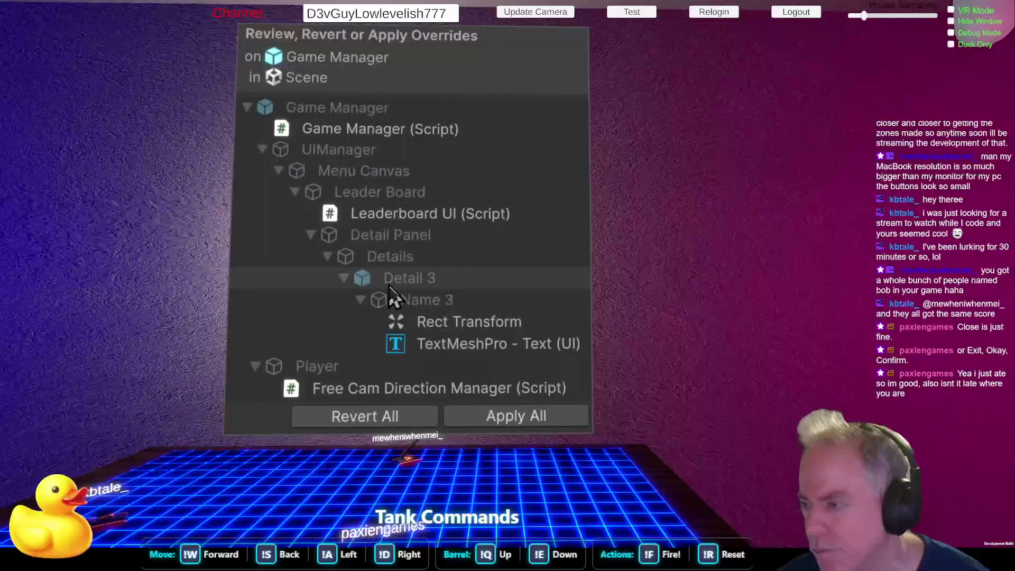
{"action": "left_click", "coordinate": [487, 332]}
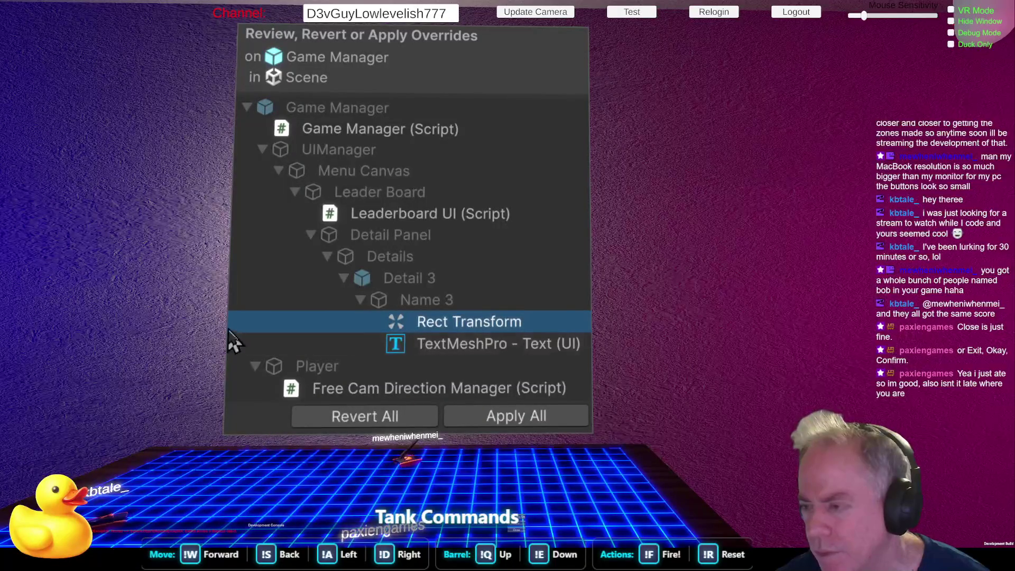
{"action": "left_click", "coordinate": [833, 47]}
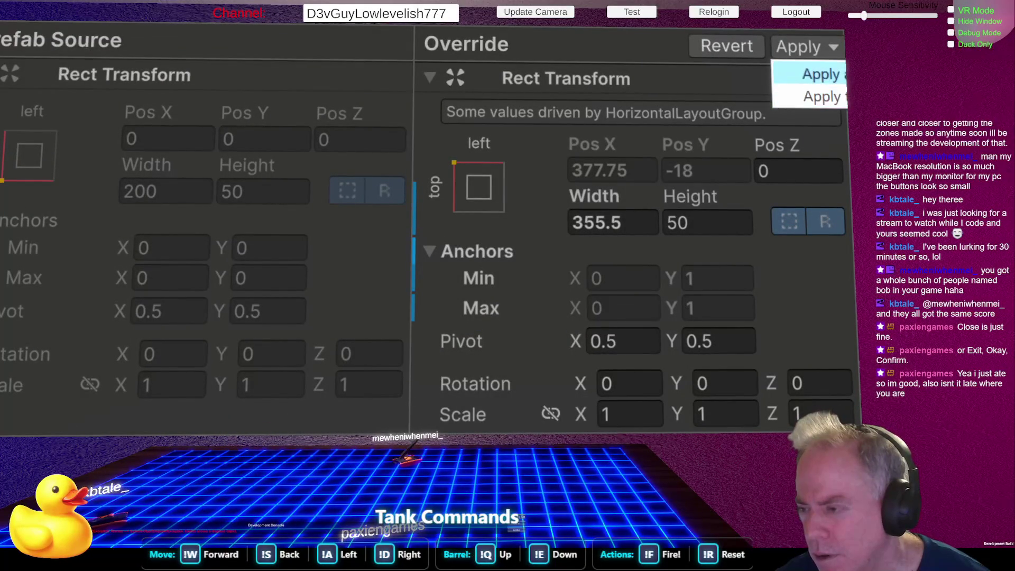
{"action": "left_click", "coordinate": [843, 101]}
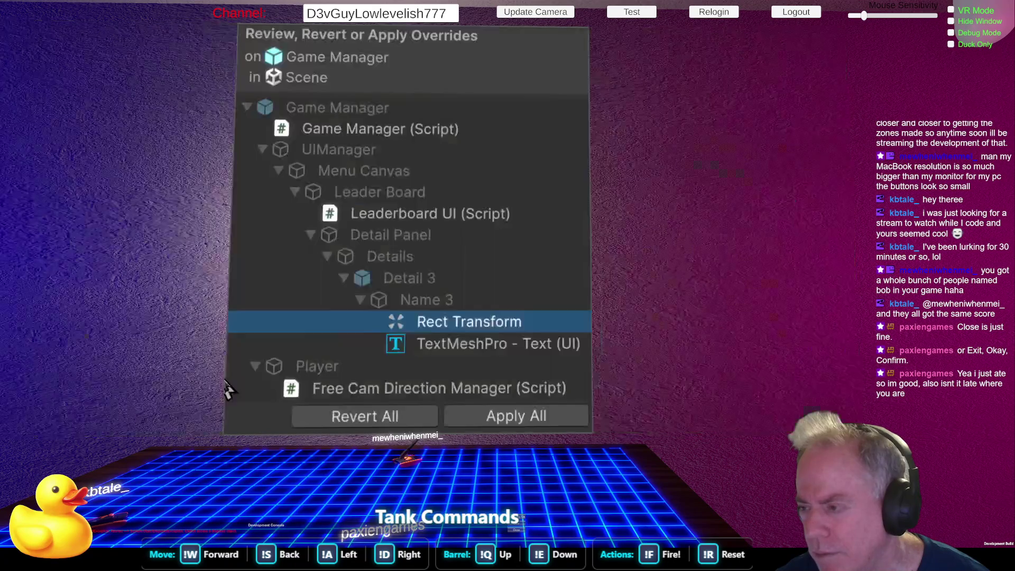
{"action": "left_click", "coordinate": [462, 346]}
{"action": "left_click", "coordinate": [582, 34]}
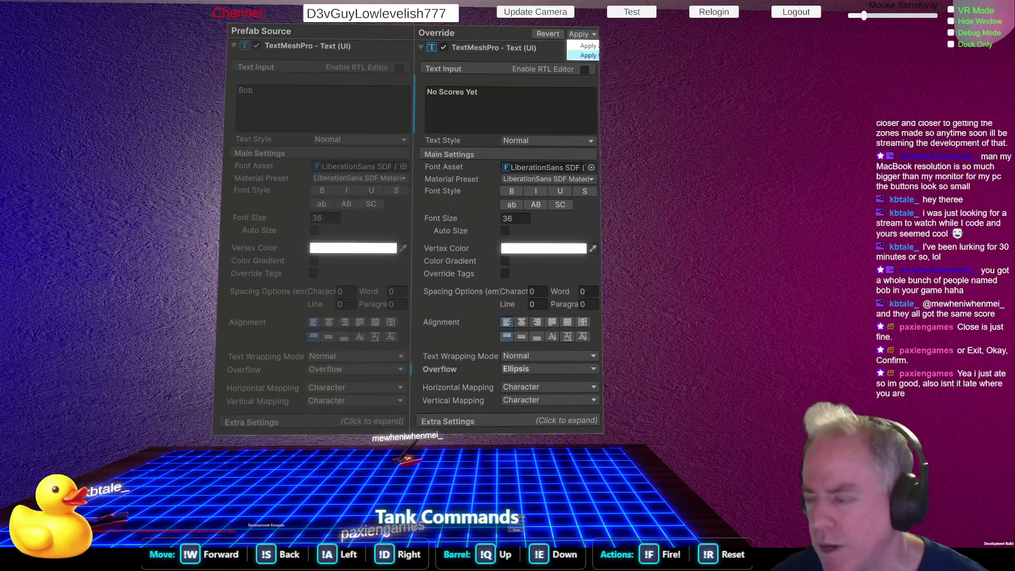
{"action": "left_click", "coordinate": [588, 55]}
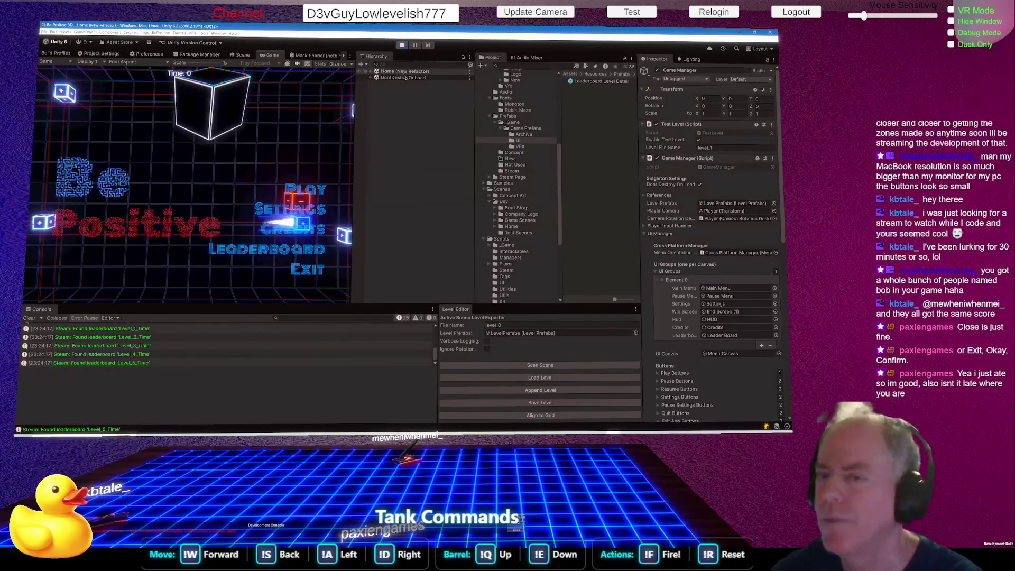
Check the Level 2 through Level 5 high scores in play mode, then stop the game
{"action": "left_click", "coordinate": [262, 258]}
{"action": "left_click", "coordinate": [224, 201]}
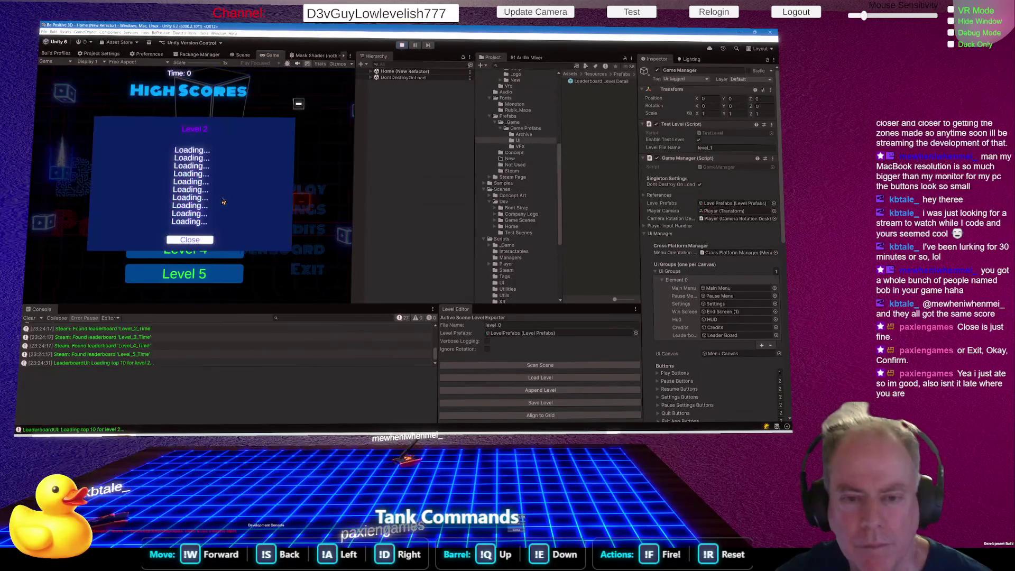
{"action": "left_click", "coordinate": [208, 240]}
{"action": "left_click", "coordinate": [208, 230]}
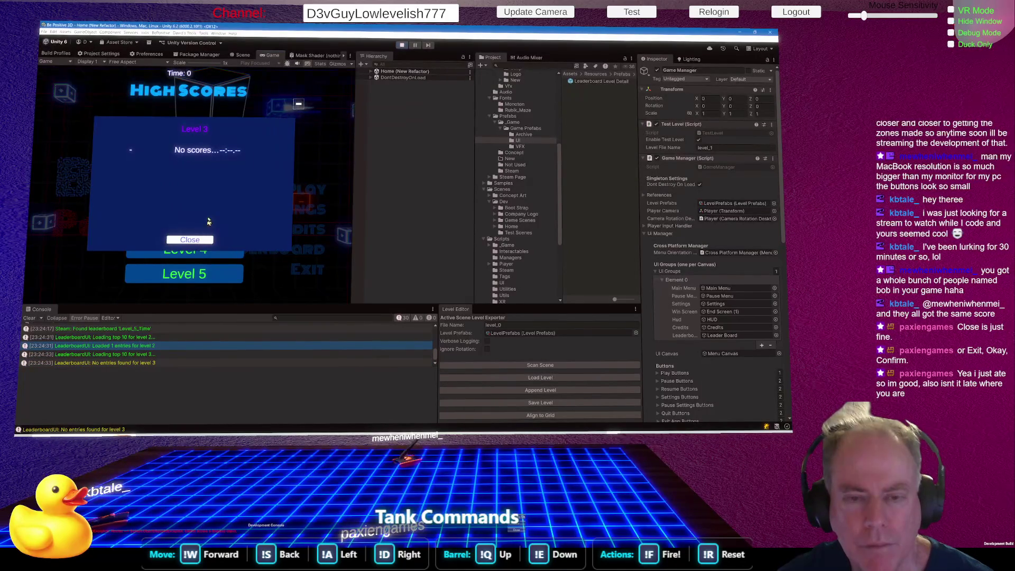
{"action": "left_click", "coordinate": [201, 244]}
{"action": "left_click", "coordinate": [205, 250]}
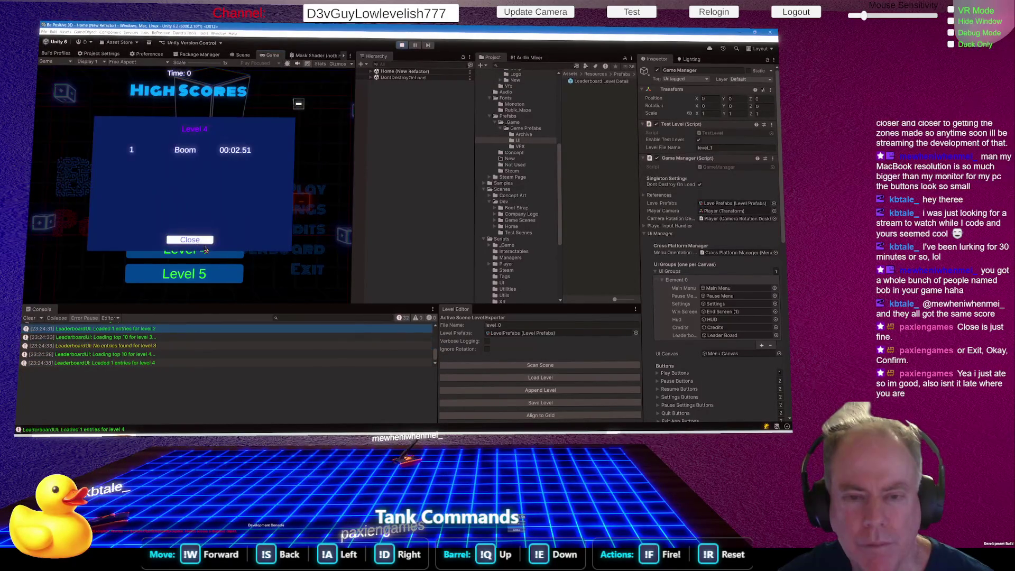
{"action": "left_click", "coordinate": [203, 241]}
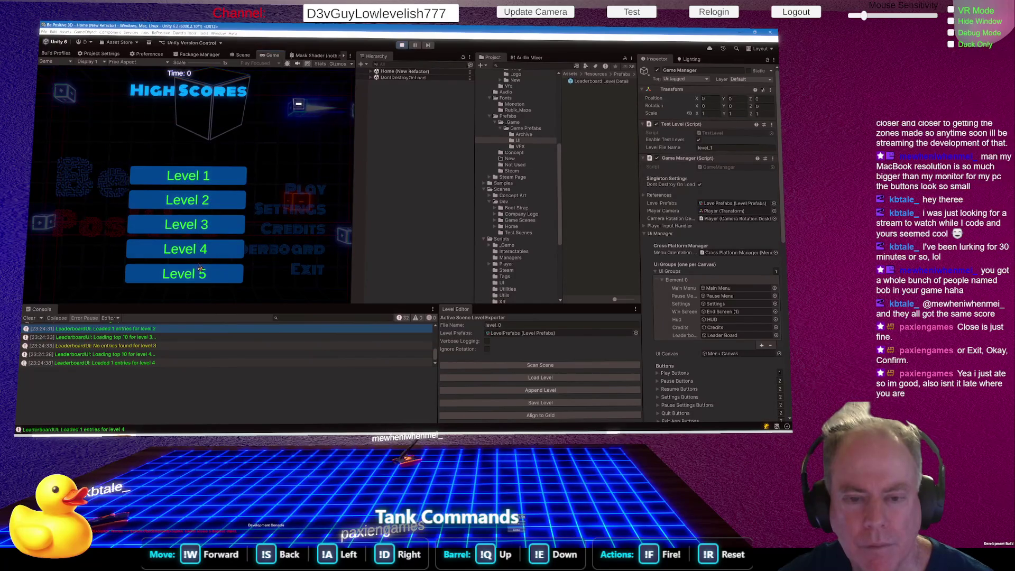
{"action": "left_click", "coordinate": [200, 268]}
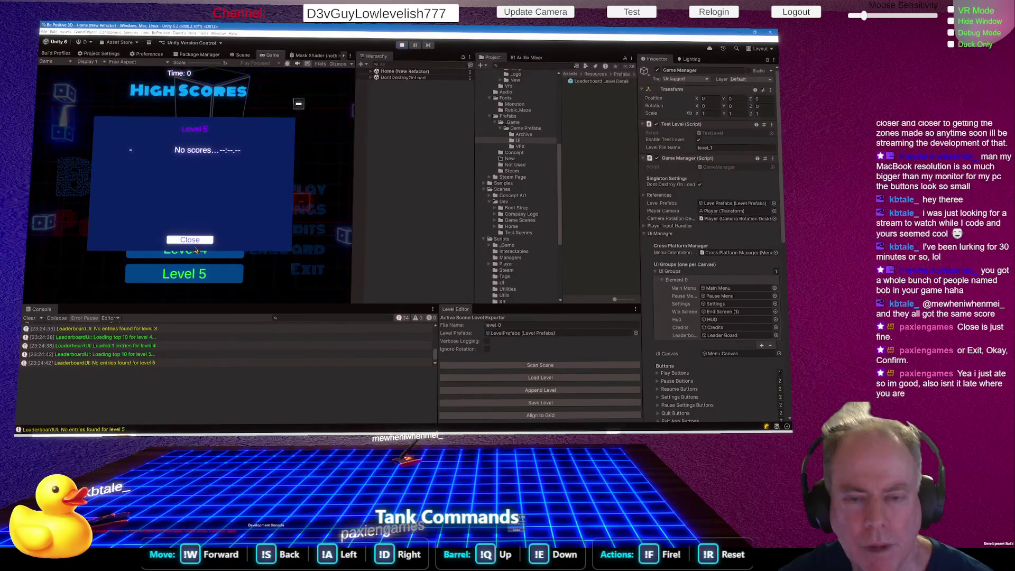
{"action": "left_click", "coordinate": [402, 45]}
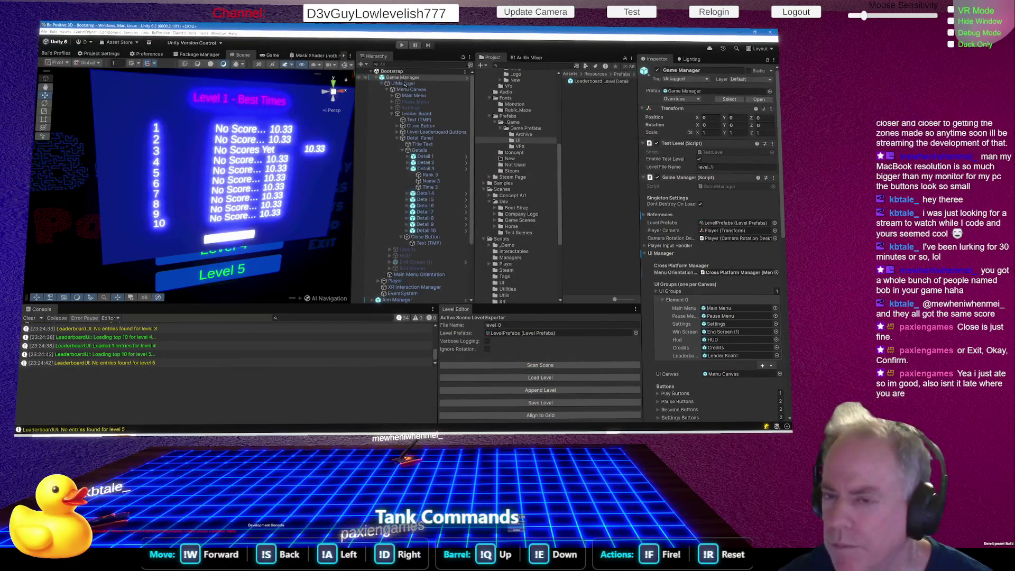
Compare the Detail 2/3 and Name 2/3 settings, then open the Leaderboard Level Detail prefab
{"action": "left_click", "coordinate": [426, 169]}
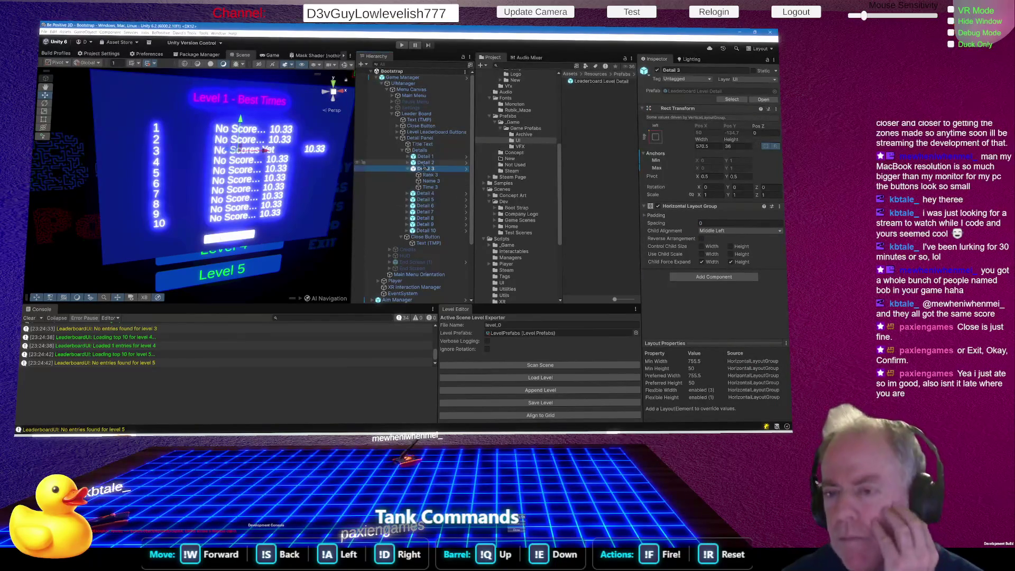
{"action": "left_click", "coordinate": [426, 163]}
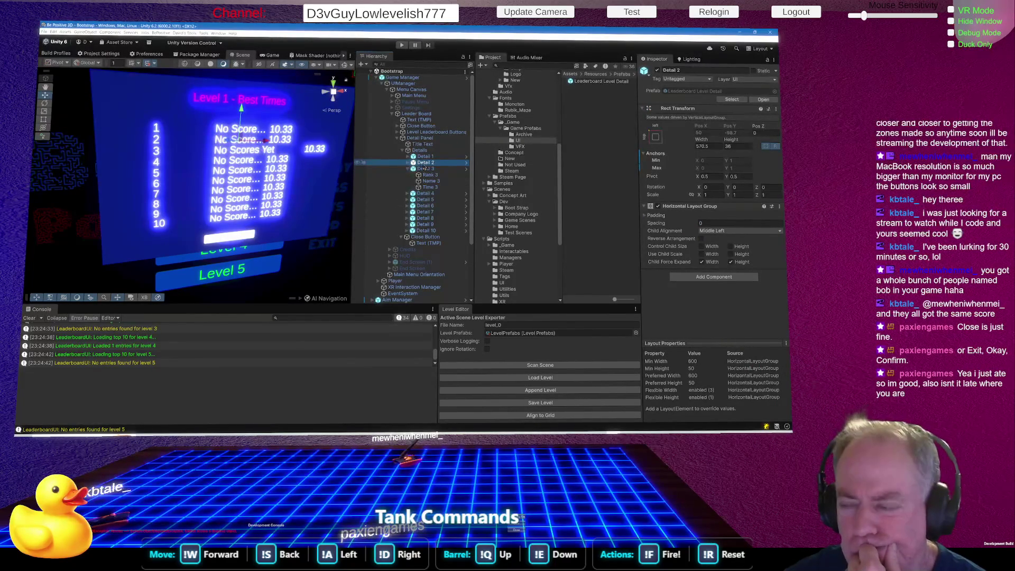
{"action": "left_click", "coordinate": [394, 169]}
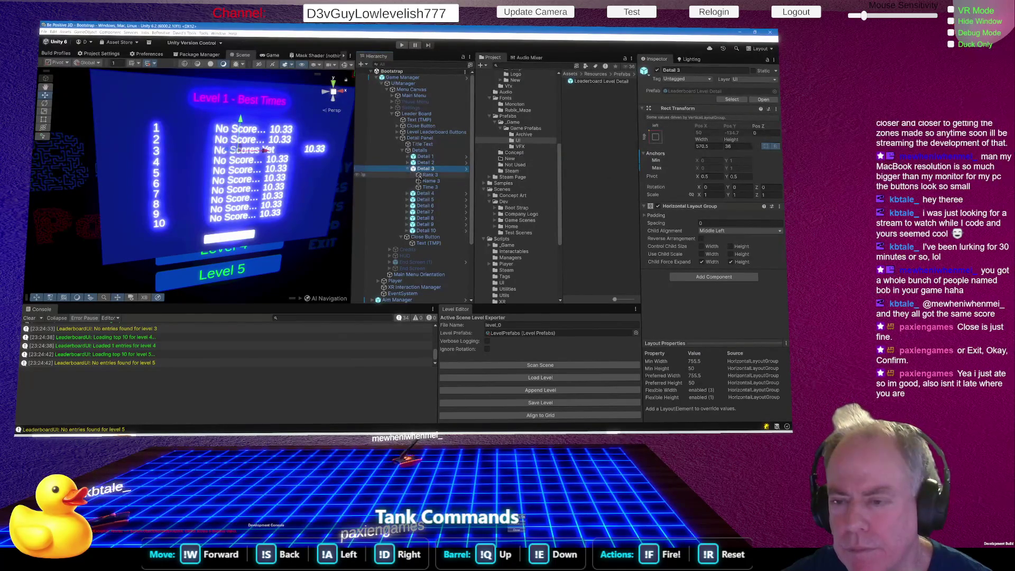
{"action": "left_click", "coordinate": [409, 163]}
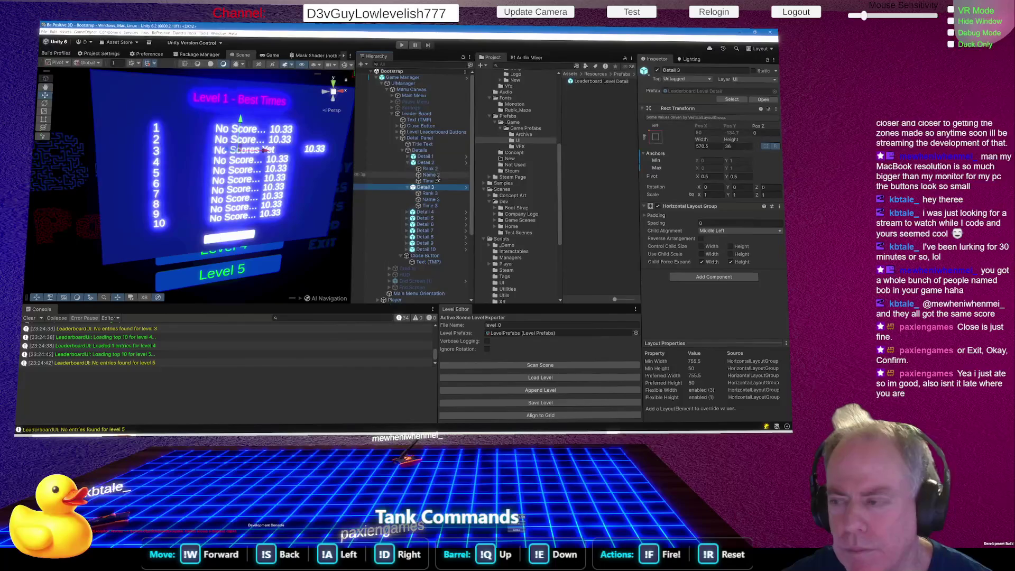
{"action": "left_click", "coordinate": [435, 175]}
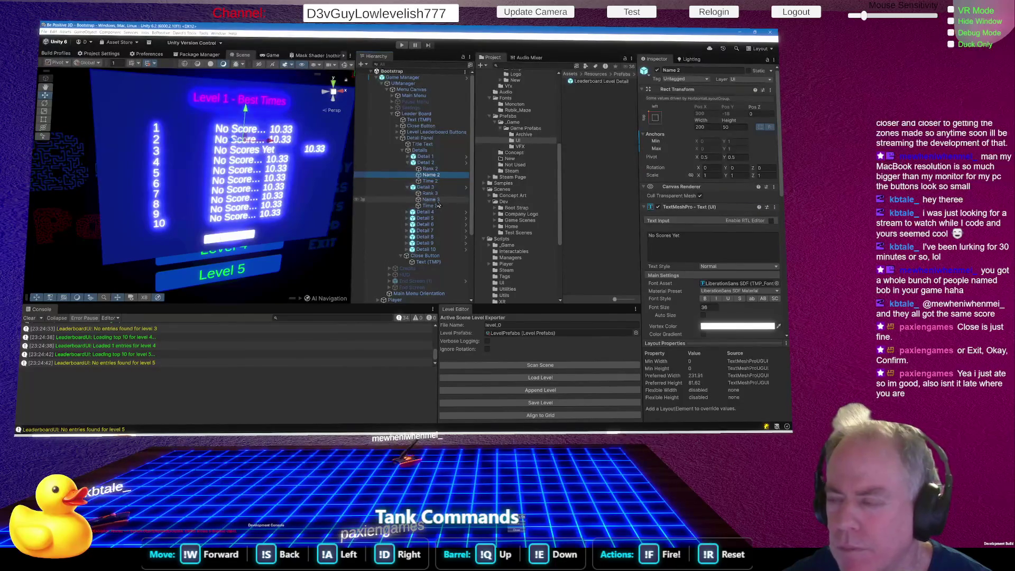
{"action": "left_click", "coordinate": [436, 201]}
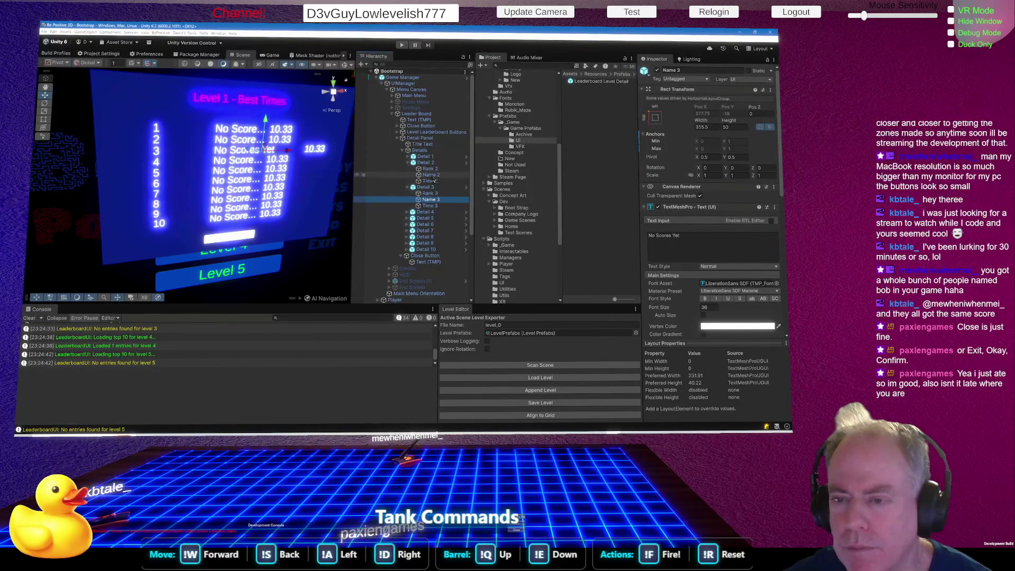
{"action": "left_click", "coordinate": [433, 177]}
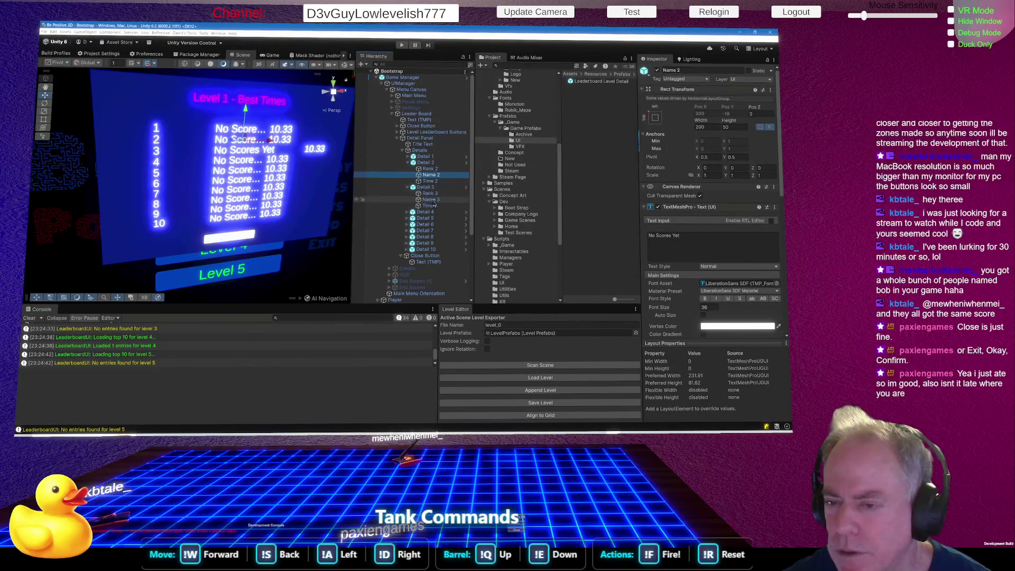
{"action": "left_click", "coordinate": [468, 189]}
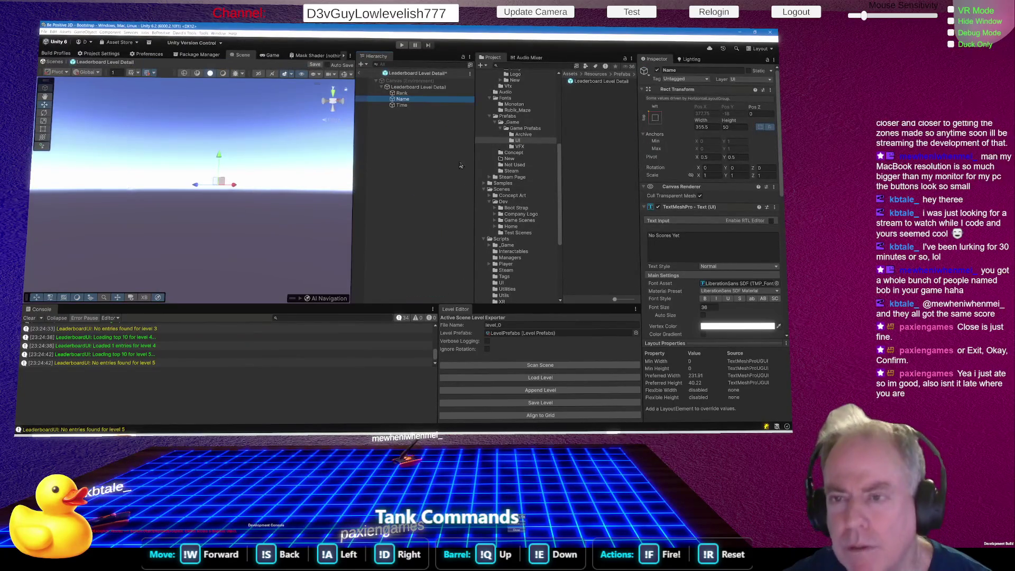
Set the row prefab's Name width to 350 and go back to the Bootstrap scene
{"action": "left_click", "coordinate": [714, 127]}
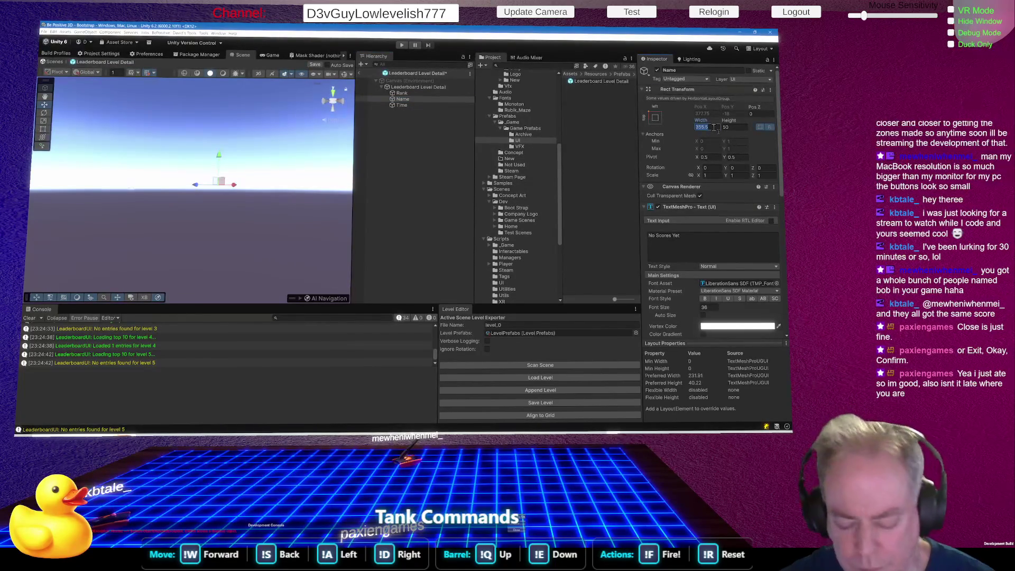
{"action": "type", "text": "350"}
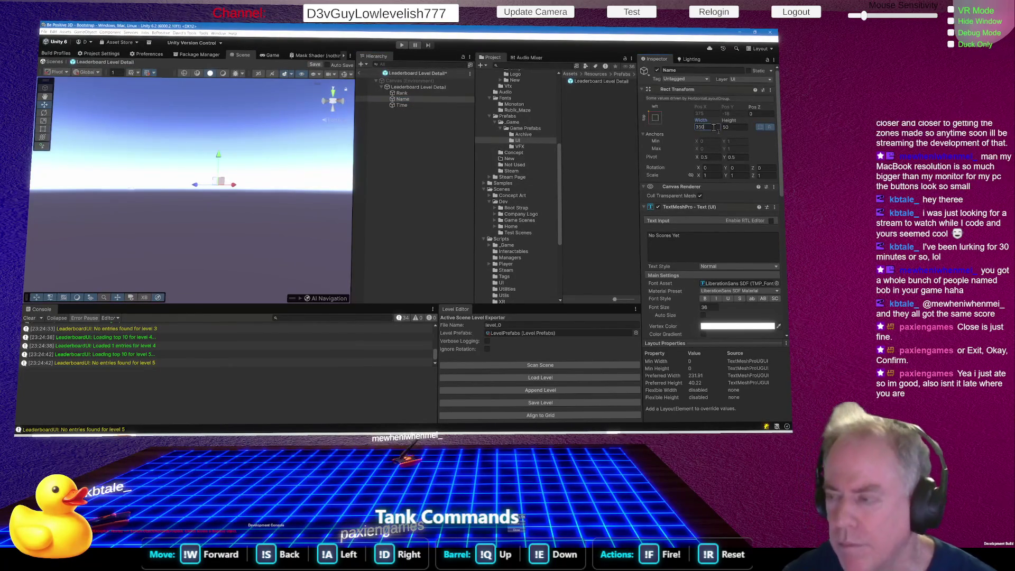
{"action": "key", "text": "Return"}
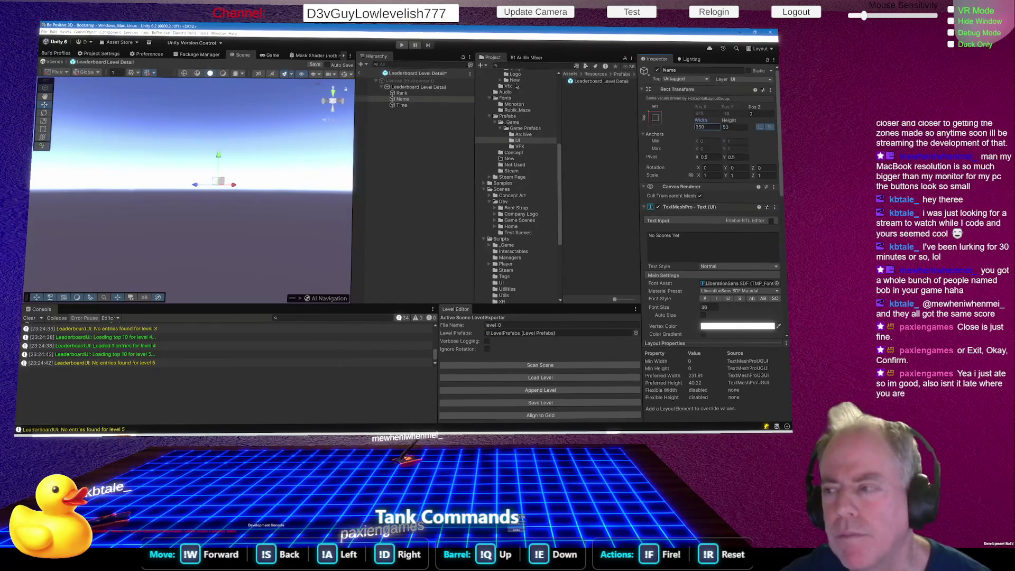
{"action": "left_click", "coordinate": [362, 74]}
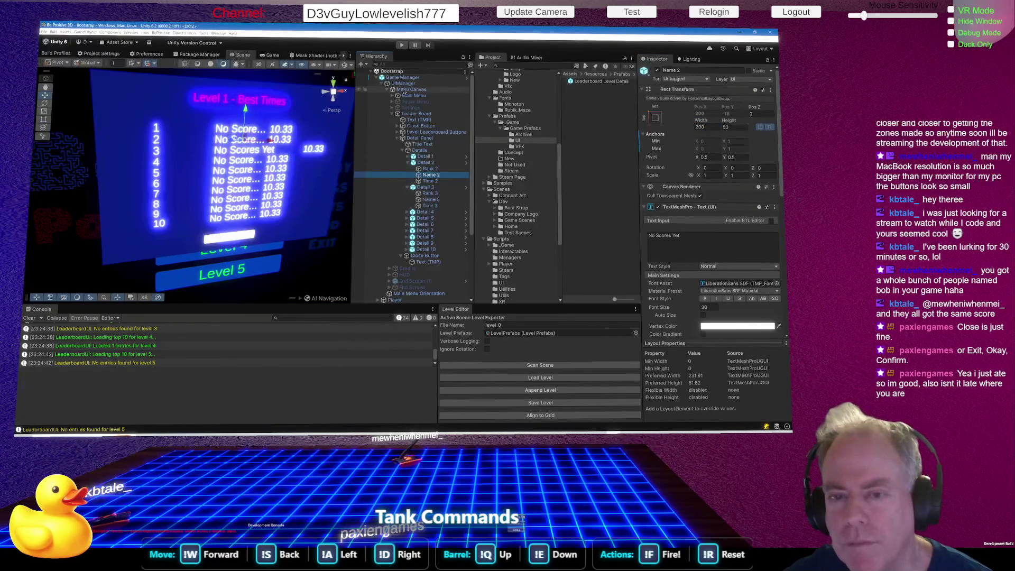
Set the width of all ten selected Name elements to 350
{"action": "left_click", "coordinate": [425, 157]}
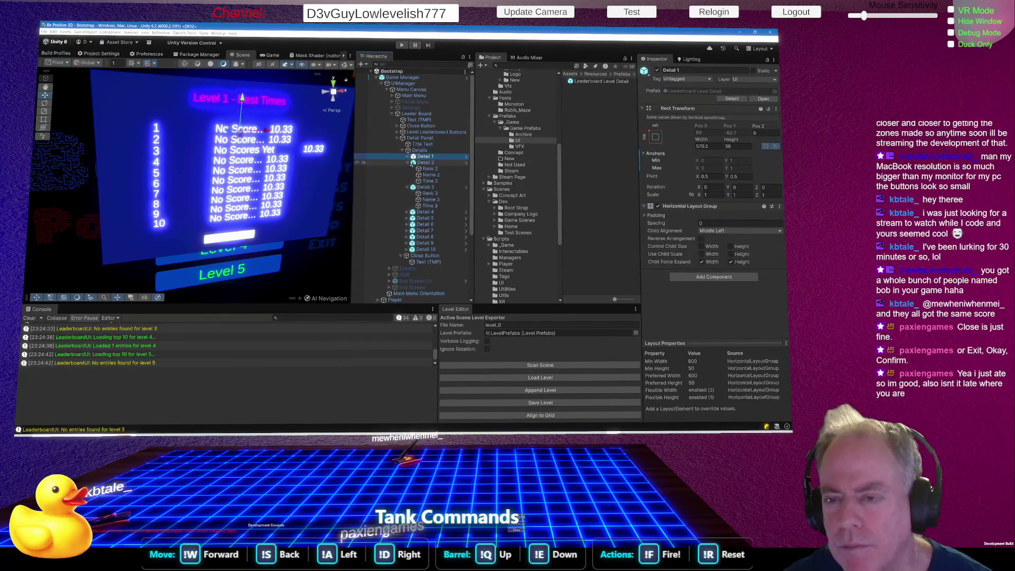
{"action": "left_click", "coordinate": [408, 157]}
{"action": "left_click", "coordinate": [429, 169]}
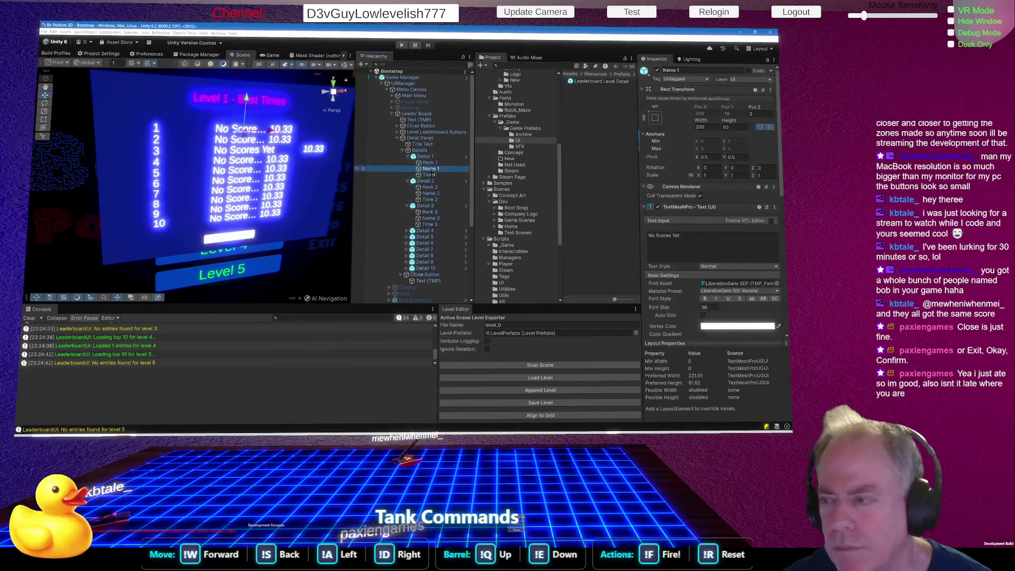
{"action": "double_click", "coordinate": [701, 127]}
{"action": "type", "text": "350"}
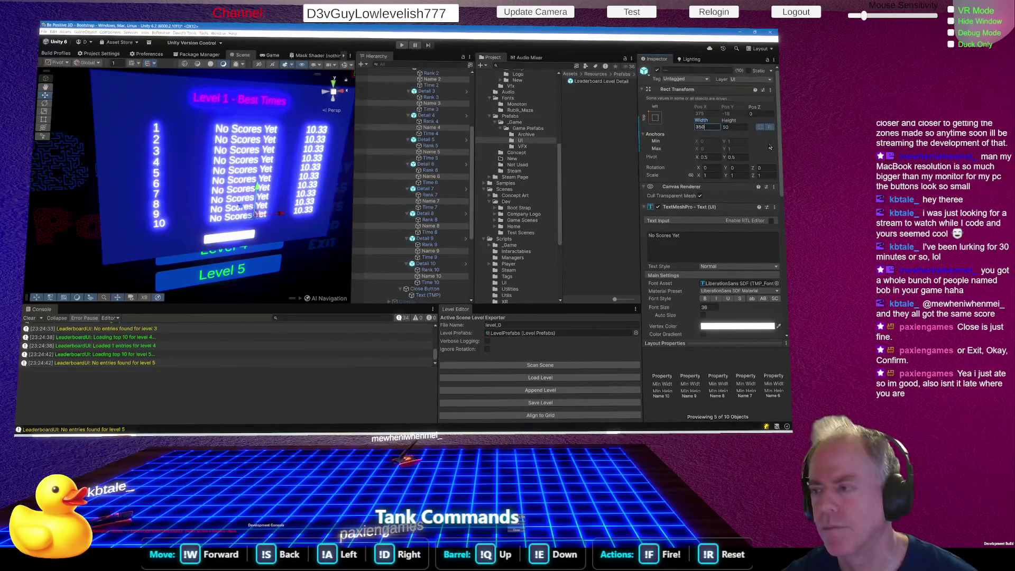
Verify that Names 4, 5 and 6 now have a width of 350
{"action": "left_click", "coordinate": [443, 129]}
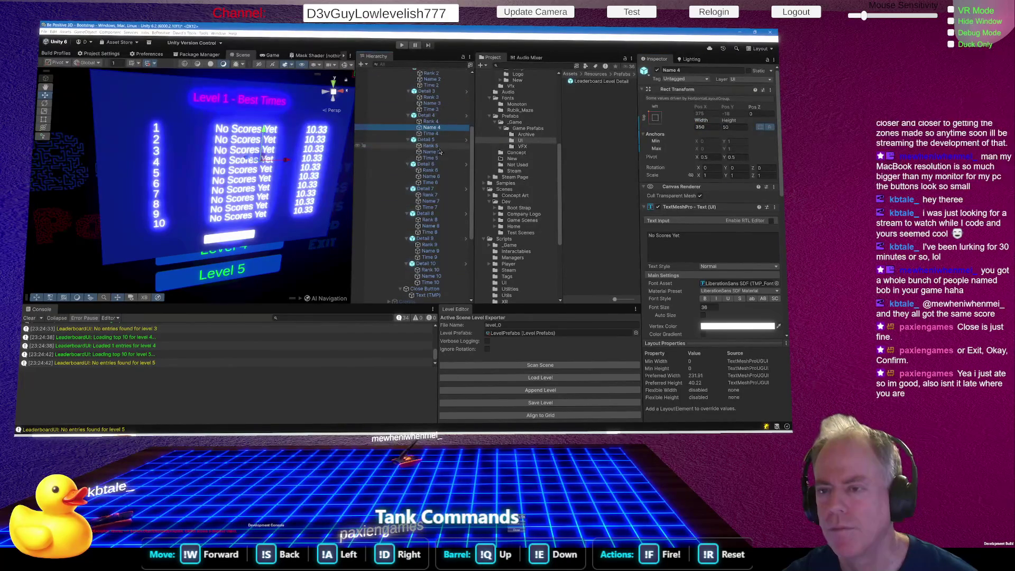
{"action": "left_click", "coordinate": [437, 152]}
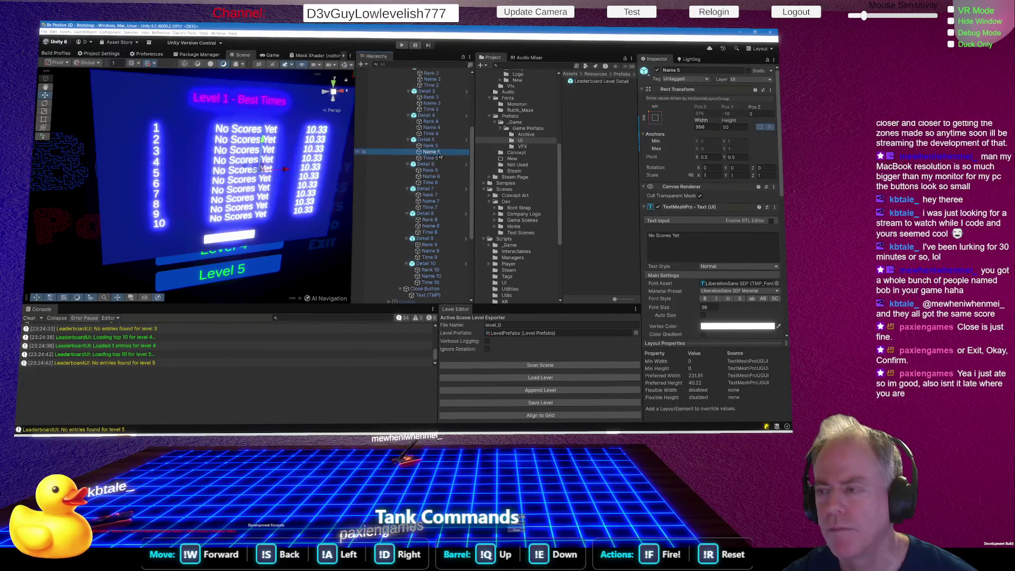
{"action": "left_click", "coordinate": [435, 177]}
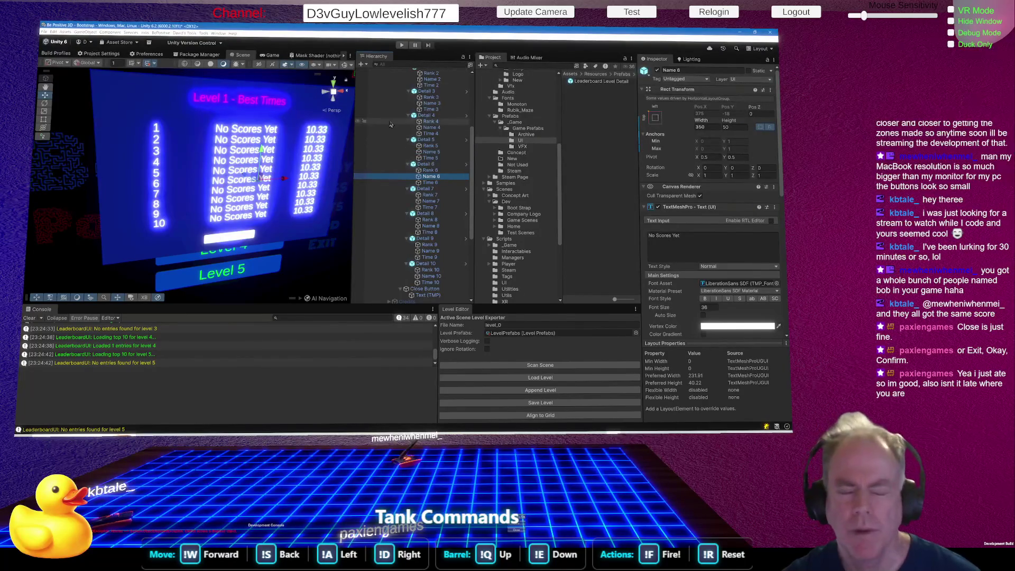
{"action": "scroll", "coordinate": [403, 135], "scroll_direction": "up", "scroll_amount": 3}
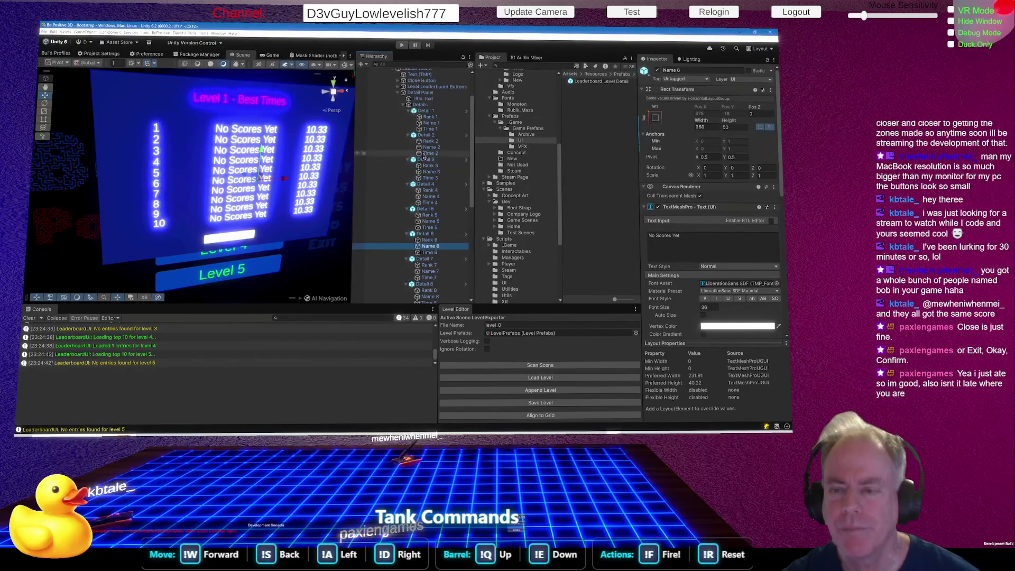
Collapse the rows and adjust the Detail Panel and Details container widths
{"action": "left_click", "coordinate": [404, 111]}
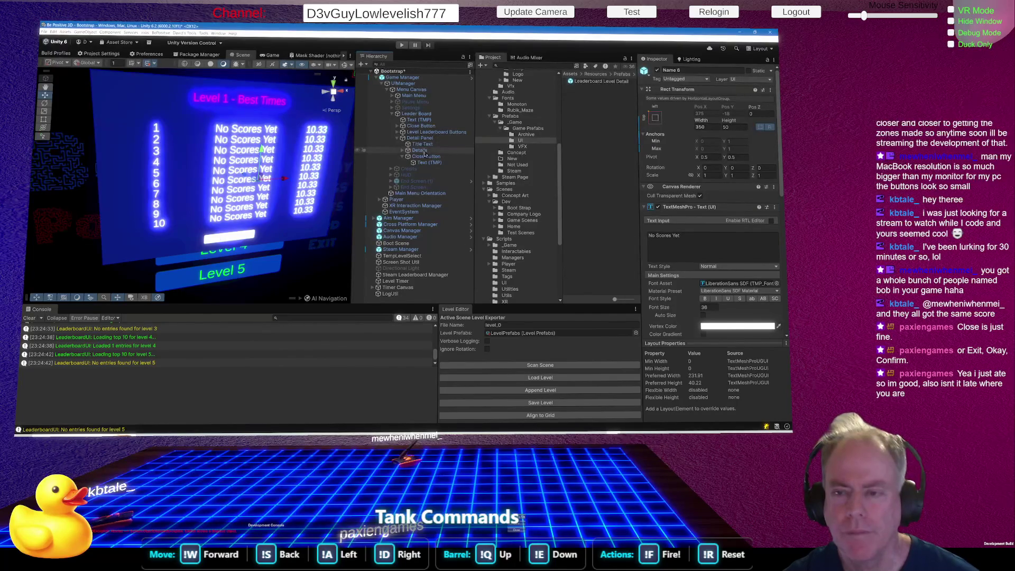
{"action": "left_click", "coordinate": [420, 138]}
{"action": "left_click_drag", "start_coordinate": [702, 113], "coordinate": [705, 112]}
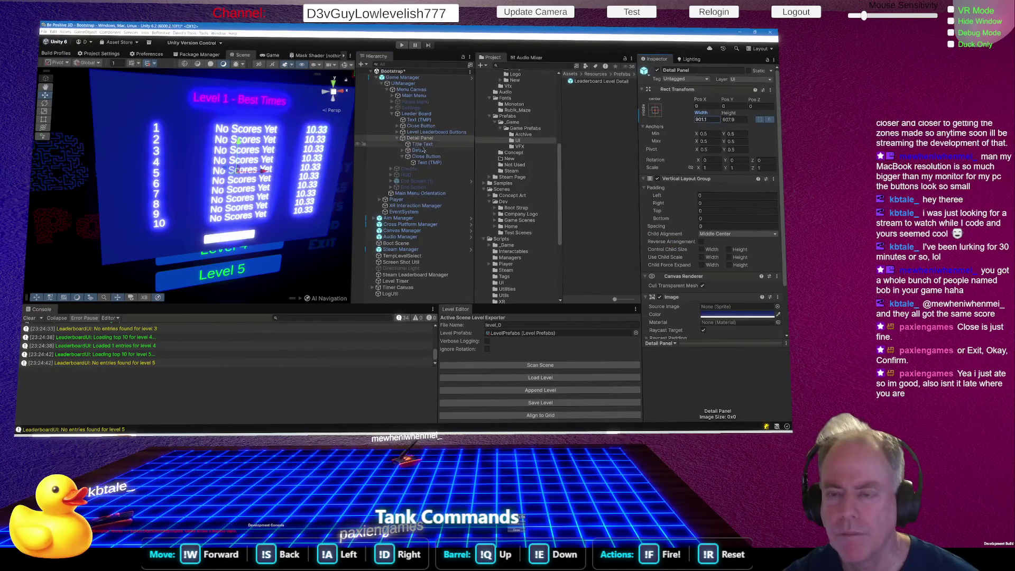
{"action": "left_click", "coordinate": [441, 150]}
{"action": "mouse_move", "coordinate": [702, 123]}
{"action": "left_mouse_down"}
{"action": "mouse_move", "coordinate": [545, 127]}
{"action": "mouse_move", "coordinate": [423, 172]}
{"action": "mouse_move", "coordinate": [645, 144]}
{"action": "left_mouse_up"}
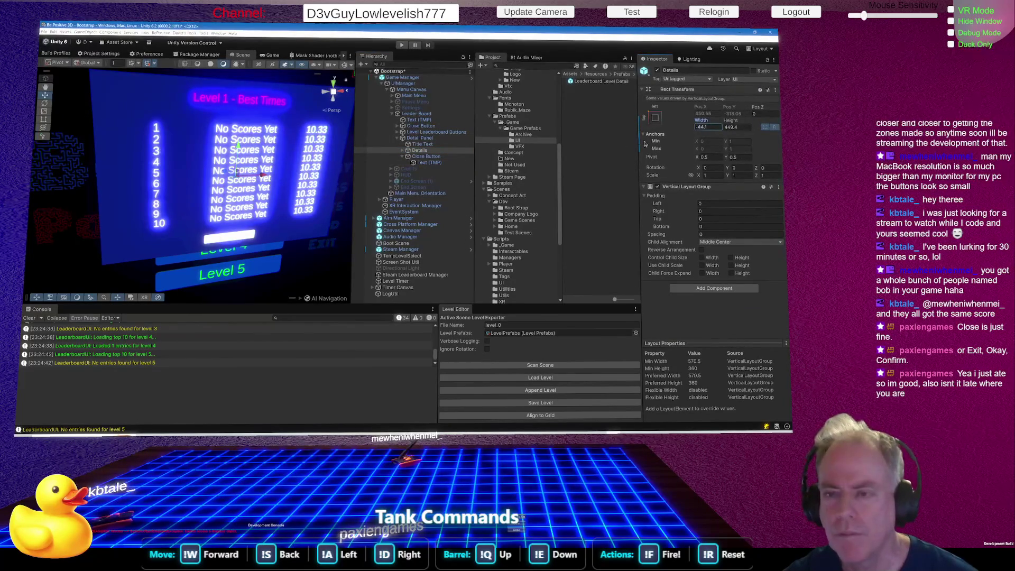
Check Detail 1's Horizontal Layout Group and retype the Details container width as 83640
{"action": "left_click", "coordinate": [403, 151]}
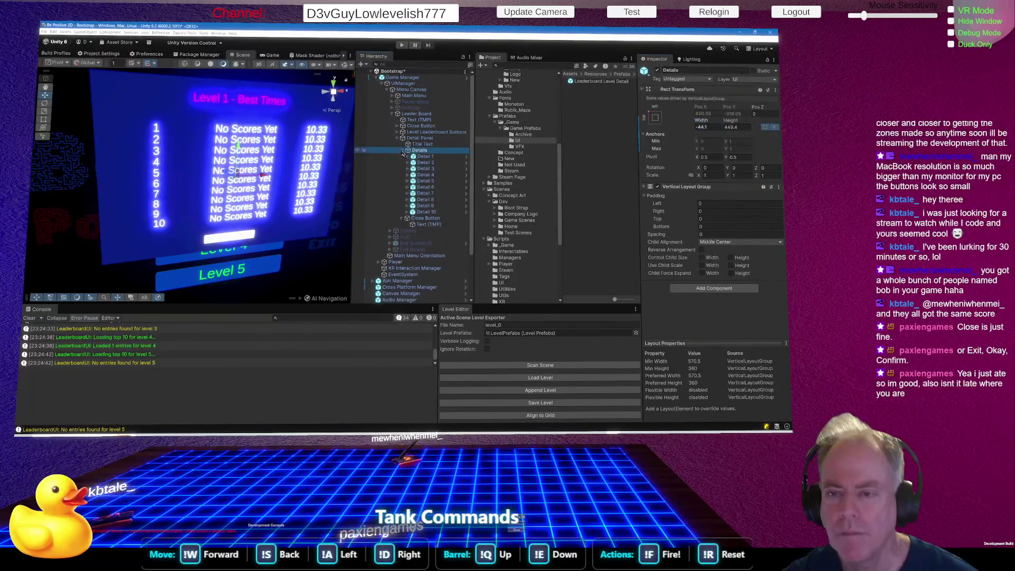
{"action": "left_click", "coordinate": [426, 157]}
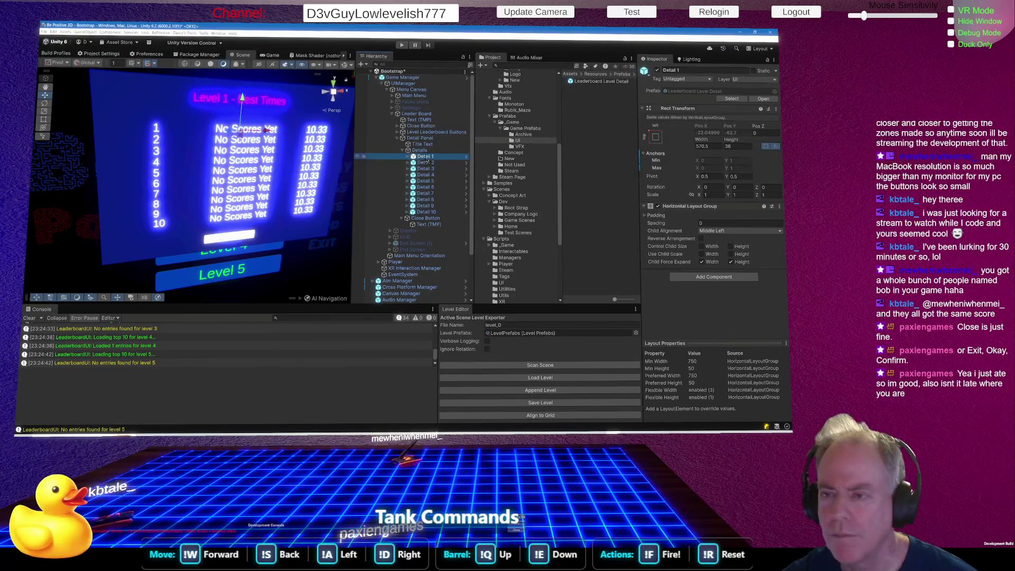
{"action": "left_click", "coordinate": [423, 151]}
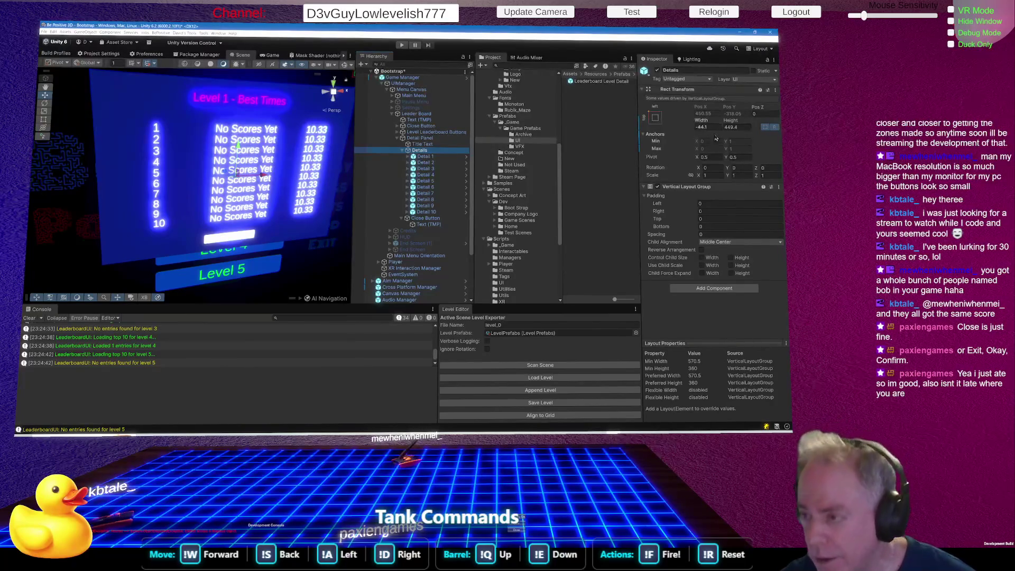
{"action": "left_click", "coordinate": [709, 127]}
{"action": "type", "text": "83640"}
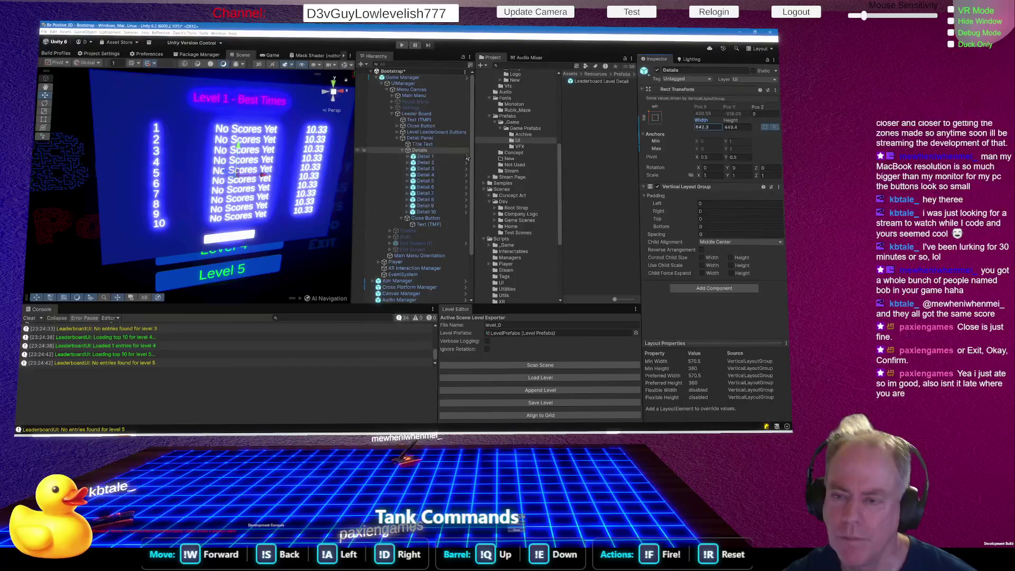
{"action": "double_click", "coordinate": [427, 157]}
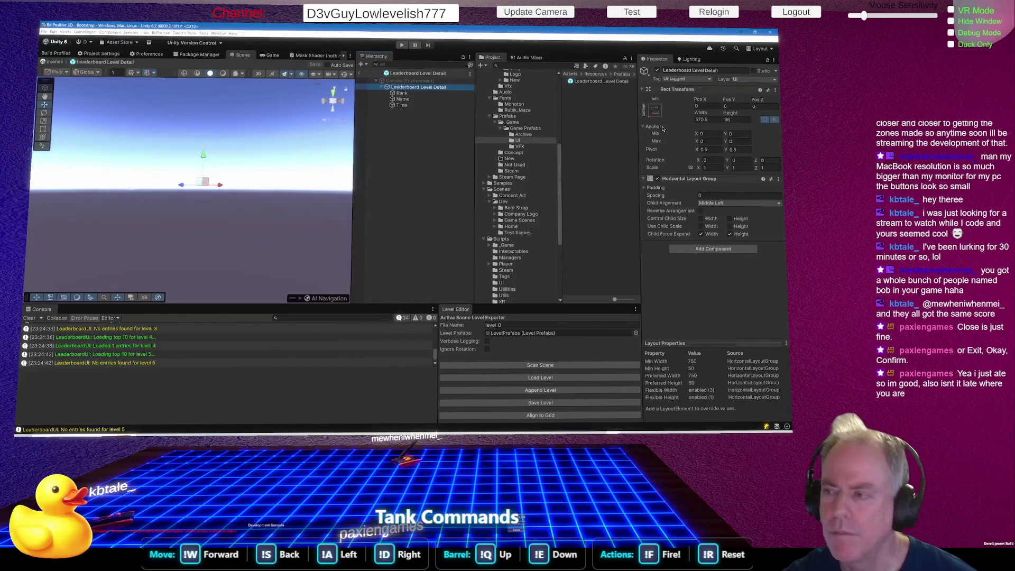
Set the Detail row prefab's Name width to 400, then return to the Bootstrap scene
{"action": "key", "text": "Down"}
{"action": "key", "text": "Down"}
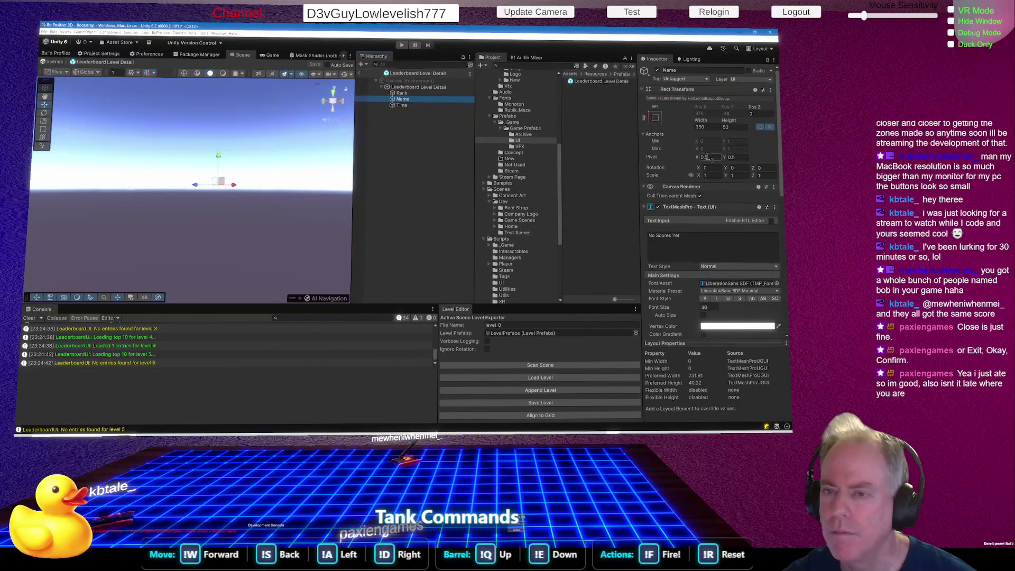
{"action": "left_click_drag", "start_coordinate": [703, 121], "coordinate": [722, 123]}
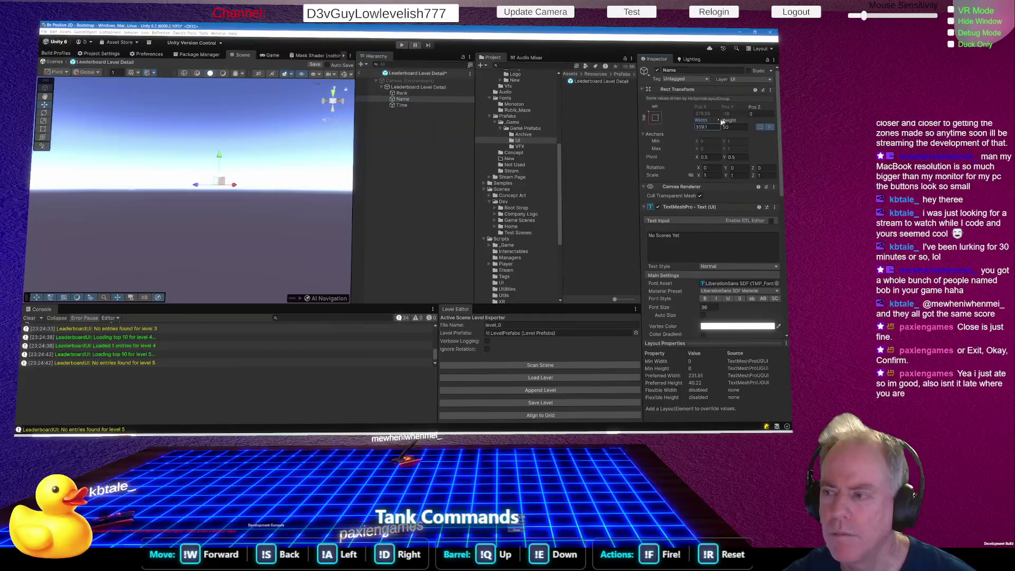
{"action": "left_click", "coordinate": [715, 128]}
{"action": "type", "text": "400"}
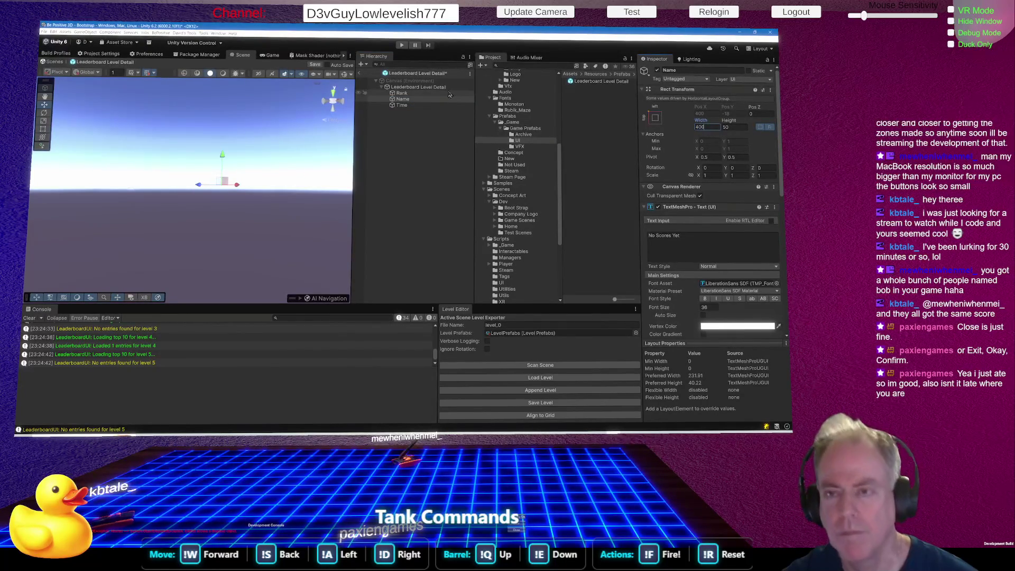
{"action": "left_click", "coordinate": [360, 73]}
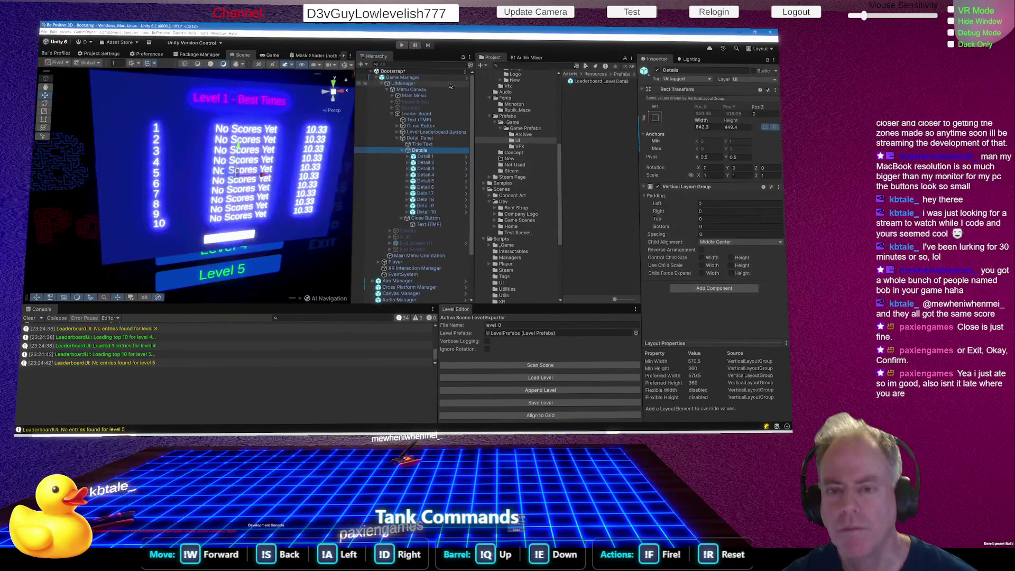
Revert Name 1's Width override in Detail 1 so it uses the prefab's 200 width
{"action": "left_click", "coordinate": [406, 157]}
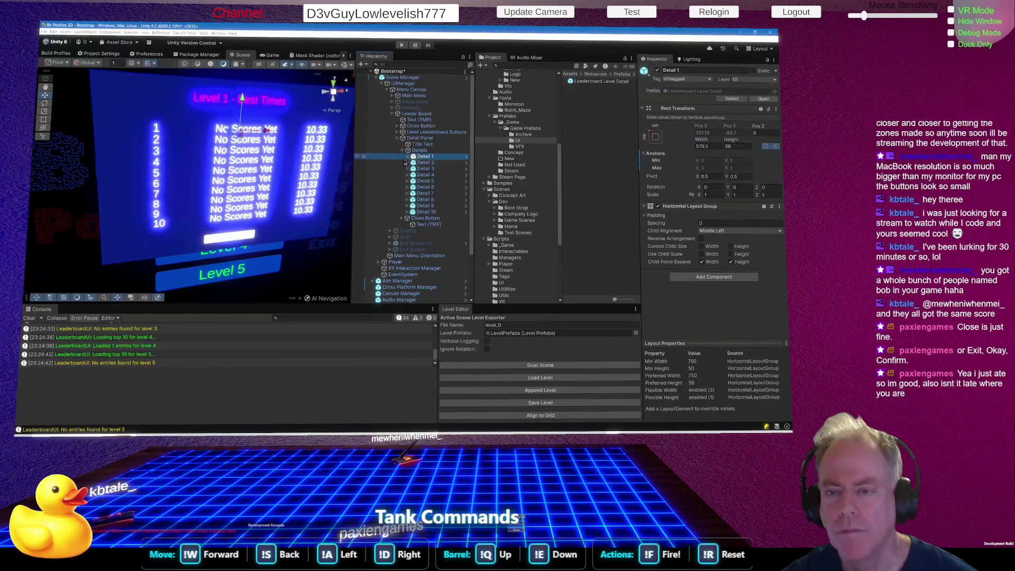
{"action": "left_click", "coordinate": [408, 156]}
{"action": "left_click", "coordinate": [431, 169]}
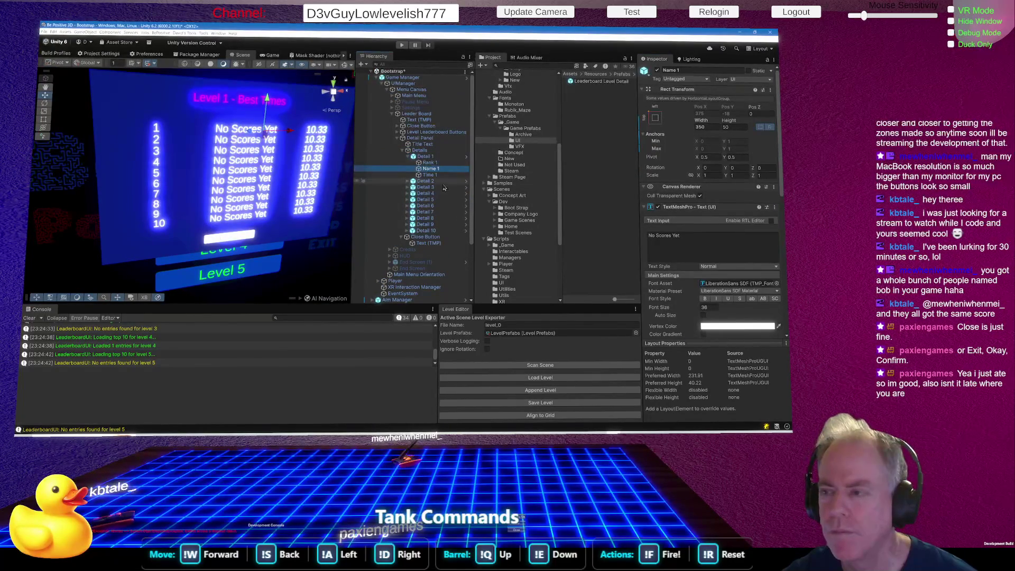
{"action": "right_click", "coordinate": [702, 122]}
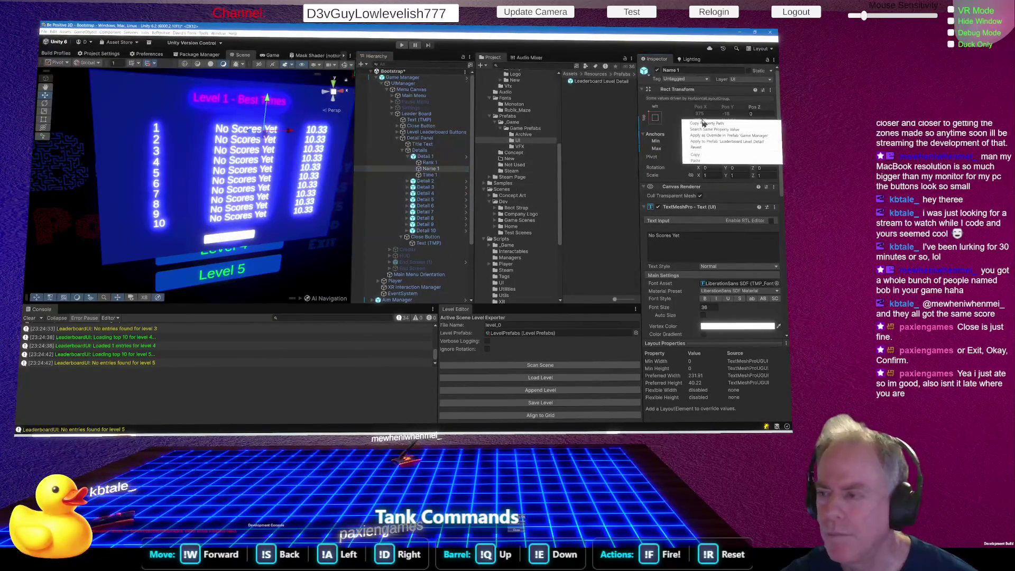
{"action": "left_click", "coordinate": [698, 148]}
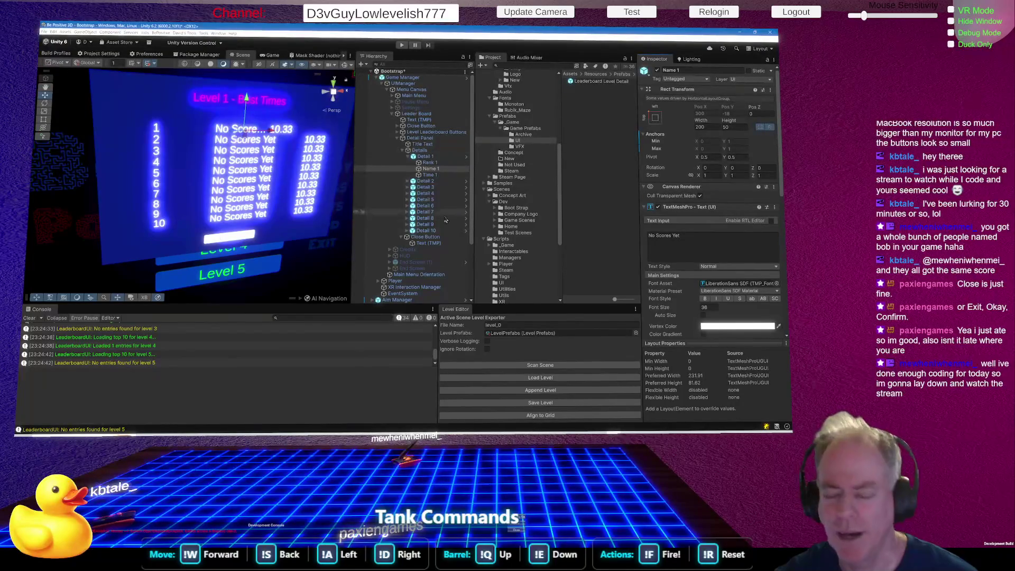
{"action": "scroll", "coordinate": [479, 243], "scroll_direction": "down", "scroll_amount": 2}
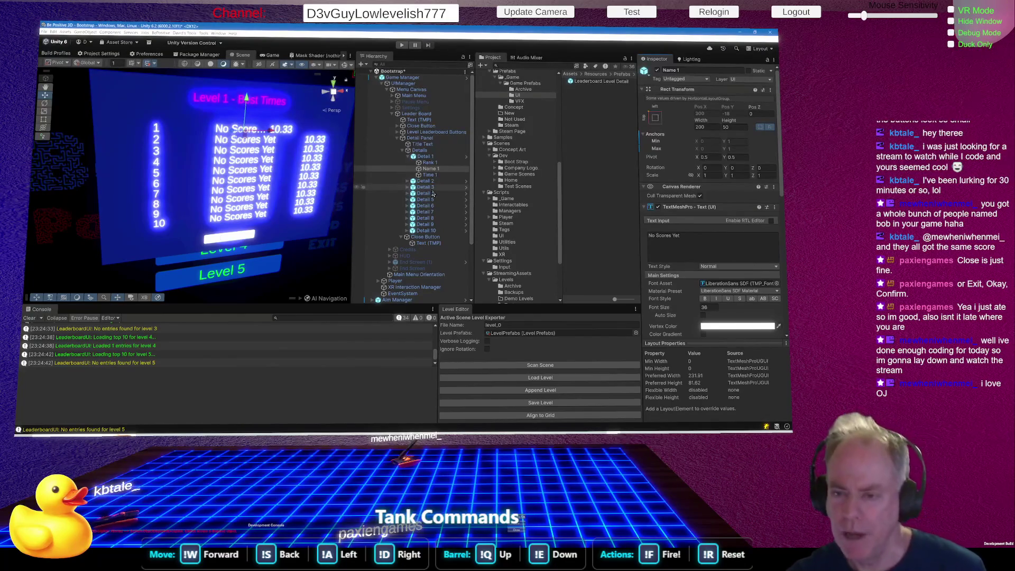
{"action": "left_click", "coordinate": [409, 181]}
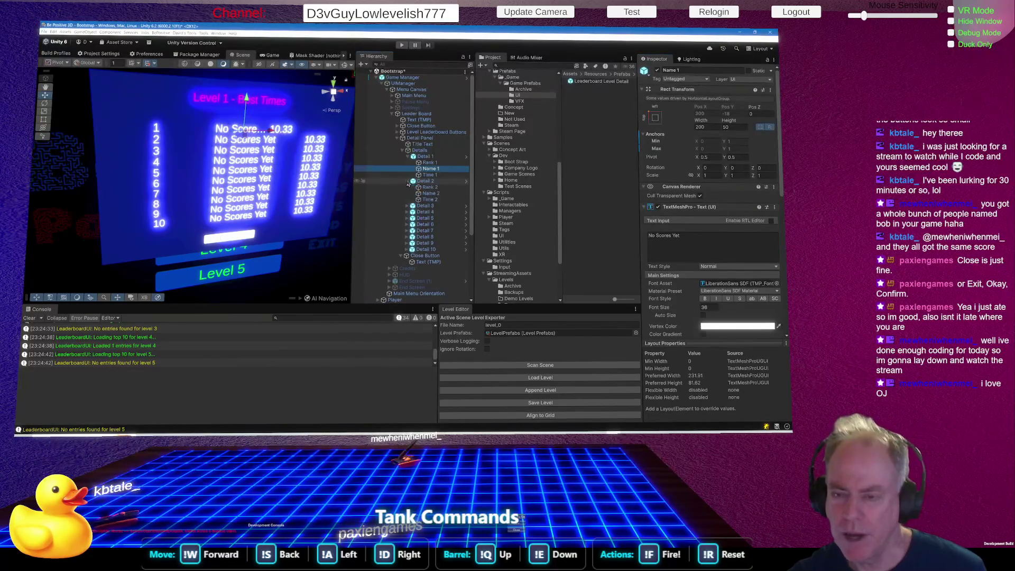
Revert Name 2's Rect Transform override so its width returns to 200
{"action": "left_click", "coordinate": [432, 193]}
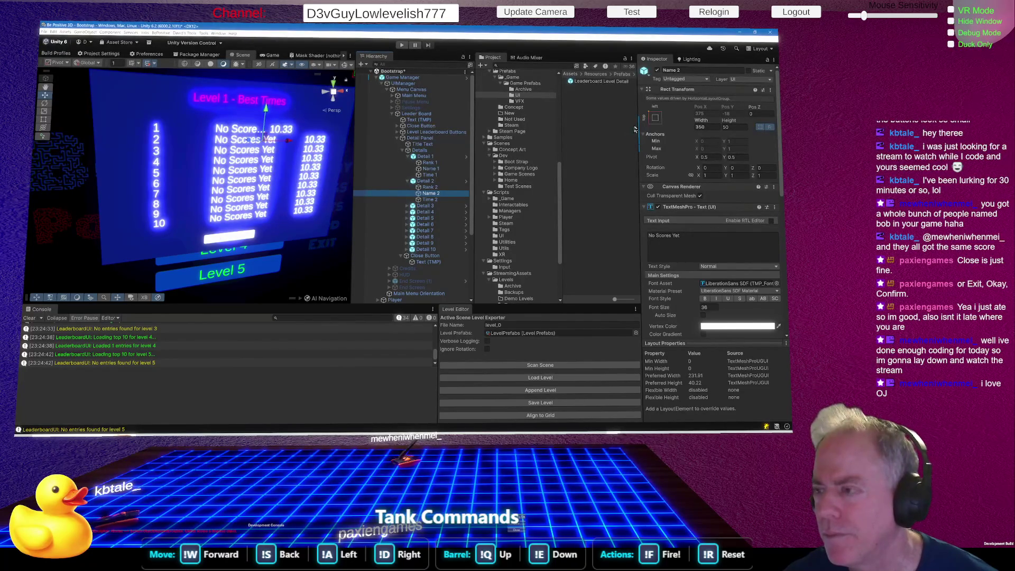
{"action": "right_click", "coordinate": [704, 121]}
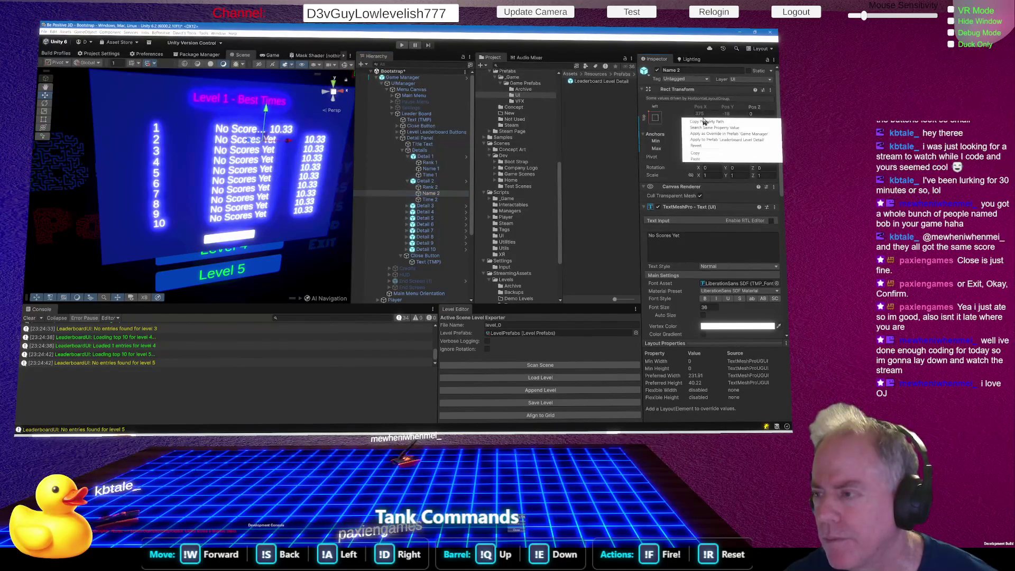
{"action": "left_click", "coordinate": [712, 145]}
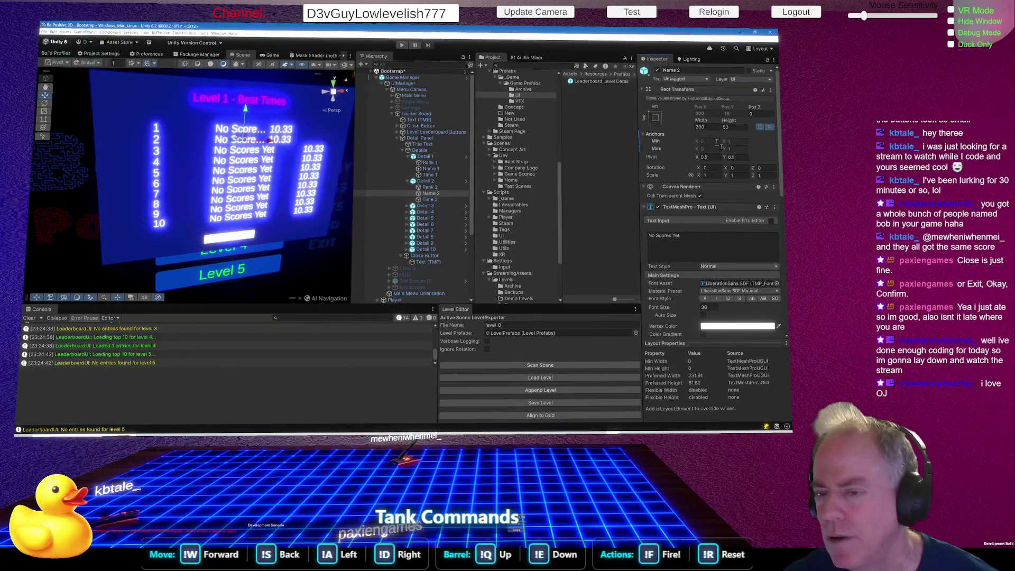
{"action": "left_click", "coordinate": [412, 80]}
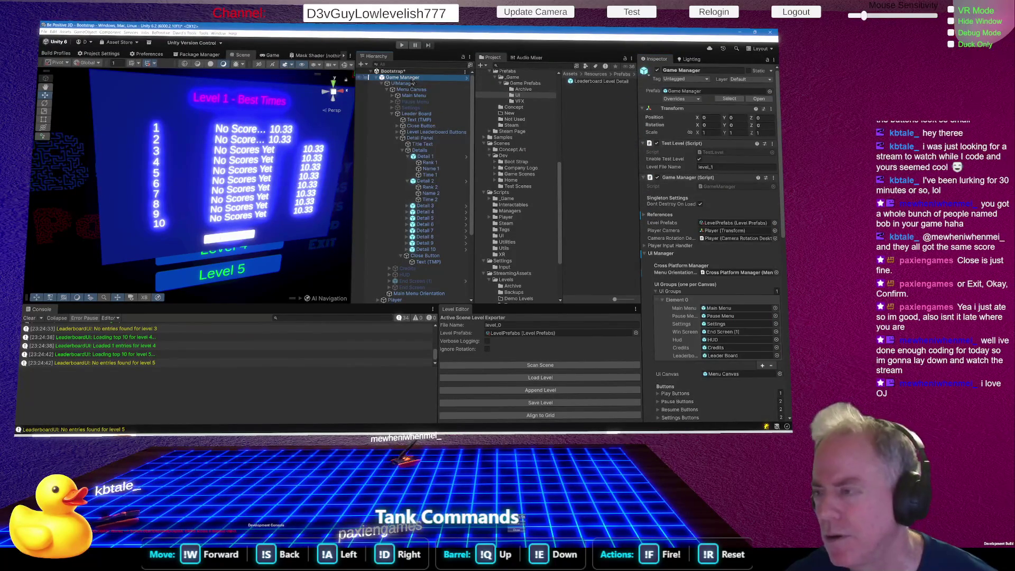
In Game Manager's Overrides list, revert the Rect Transform overrides on Name 2, 4, 5 and 6
{"action": "left_click", "coordinate": [666, 99]}
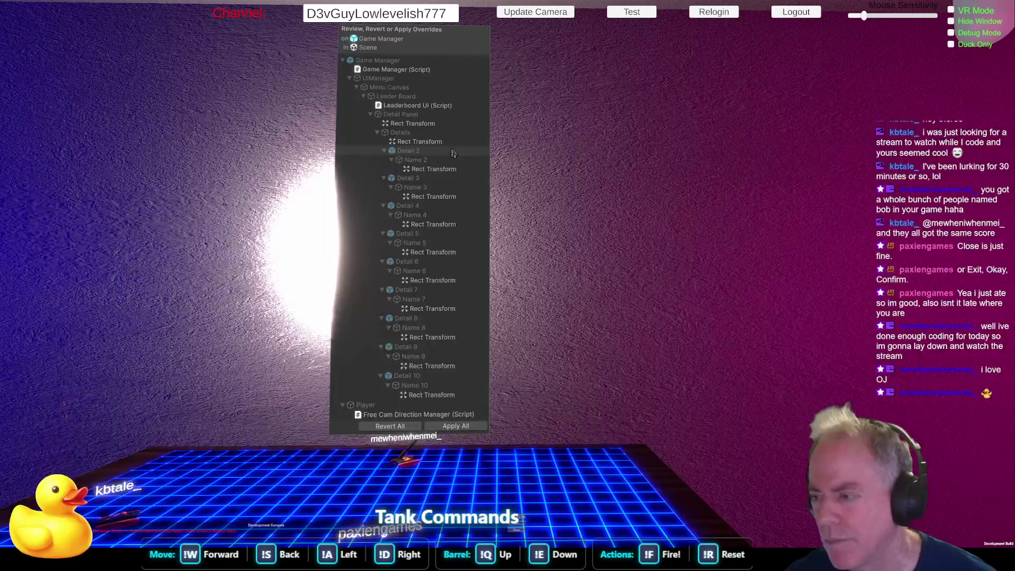
{"action": "left_click", "coordinate": [445, 211]}
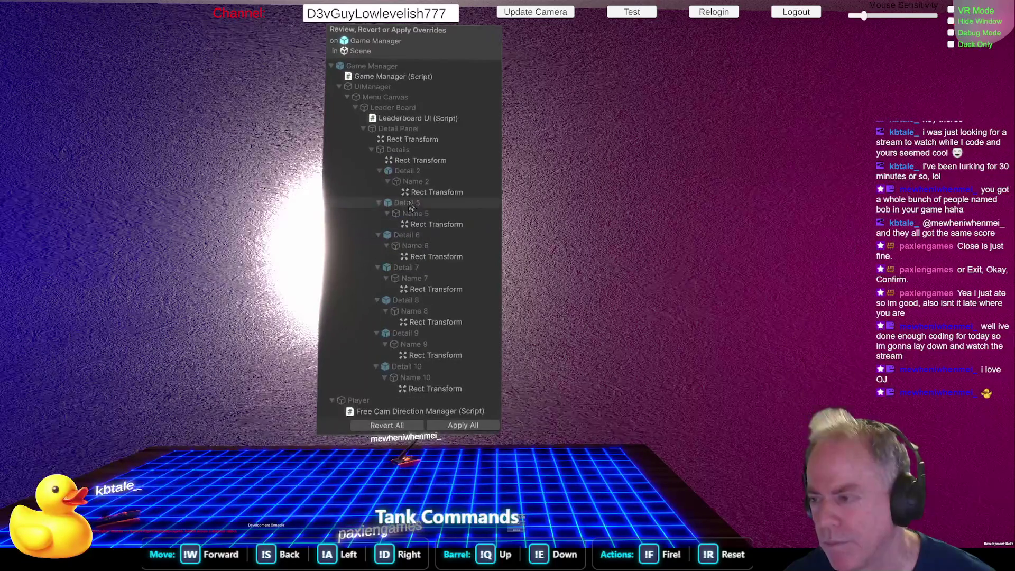
{"action": "left_click", "coordinate": [437, 192]}
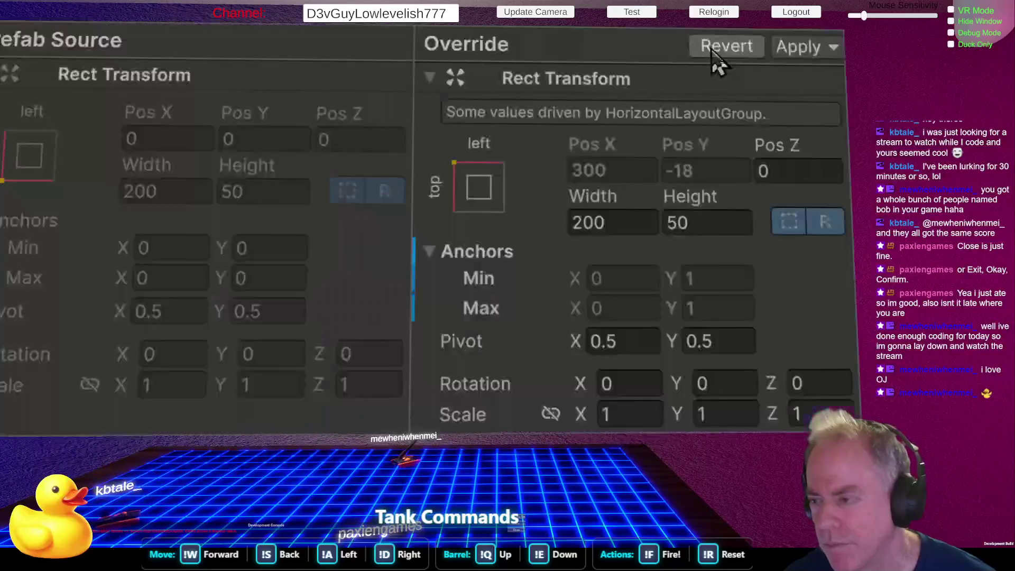
{"action": "left_click", "coordinate": [723, 46]}
{"action": "left_click", "coordinate": [434, 211]}
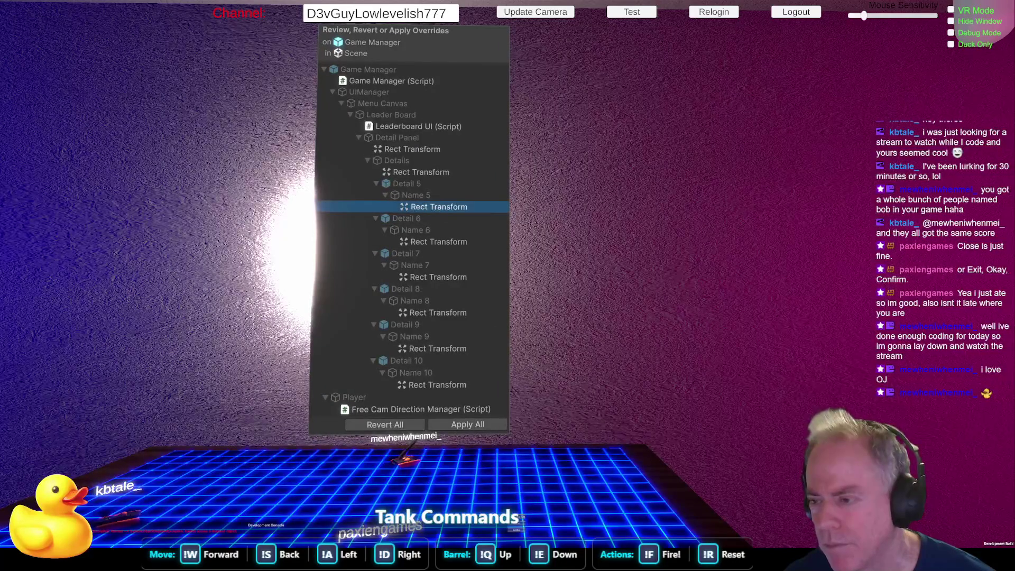
{"action": "left_click", "coordinate": [723, 47]}
{"action": "left_click", "coordinate": [431, 228]}
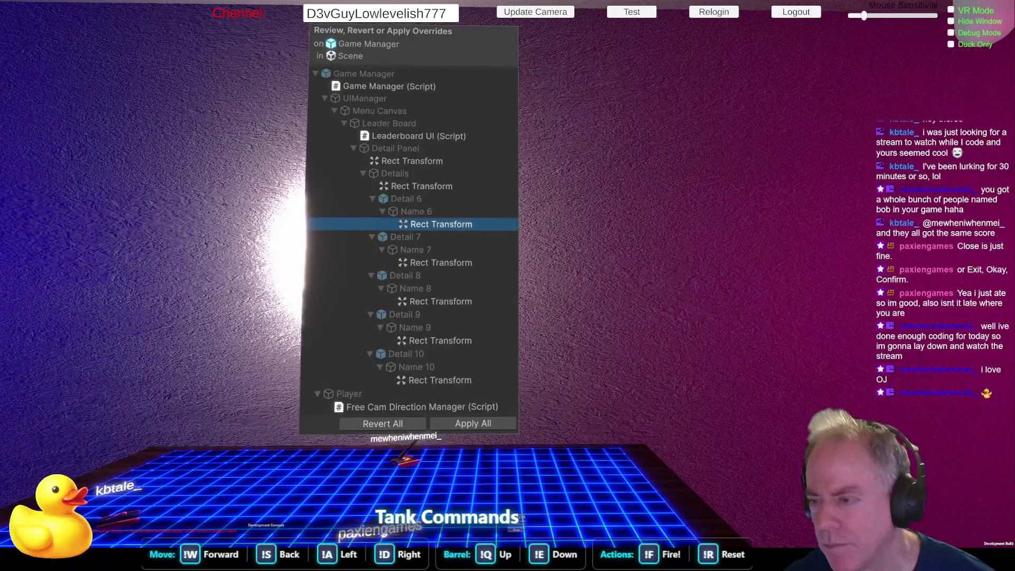
{"action": "left_click", "coordinate": [723, 46]}
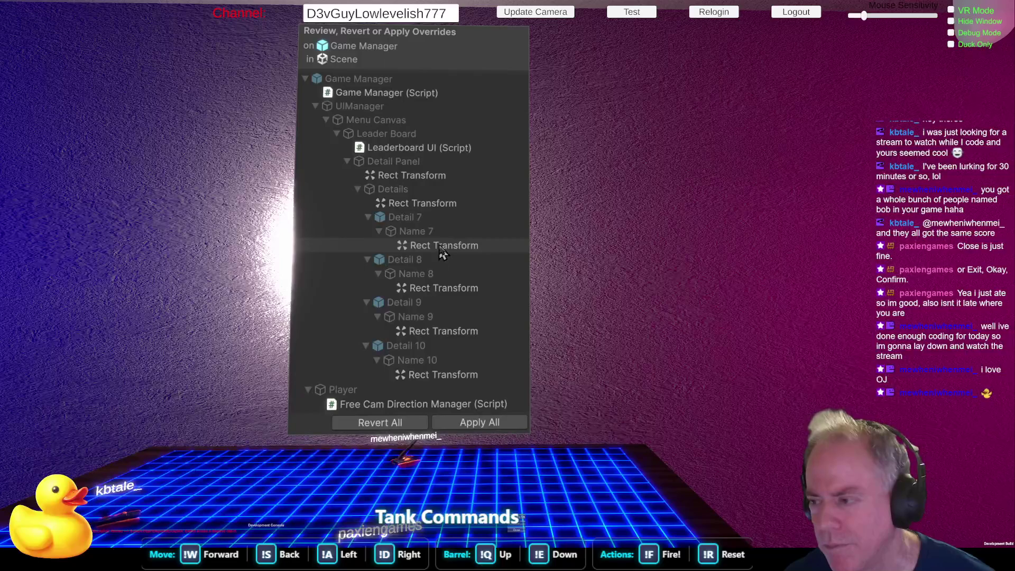
Revert the remaining Rect Transform overrides on Name 7, 8, 9 and 10
{"action": "left_click", "coordinate": [441, 247]}
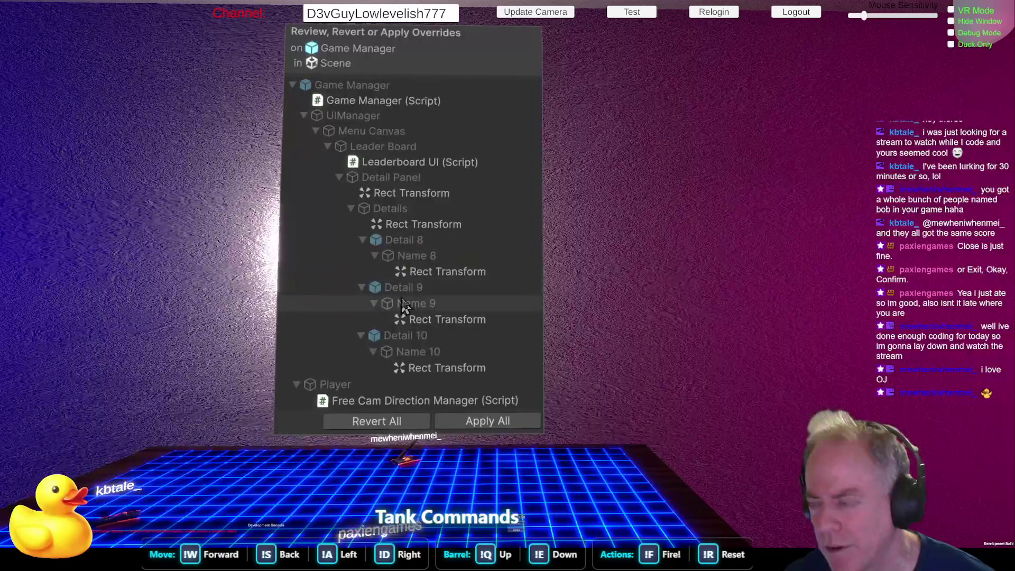
{"action": "left_click", "coordinate": [442, 271]}
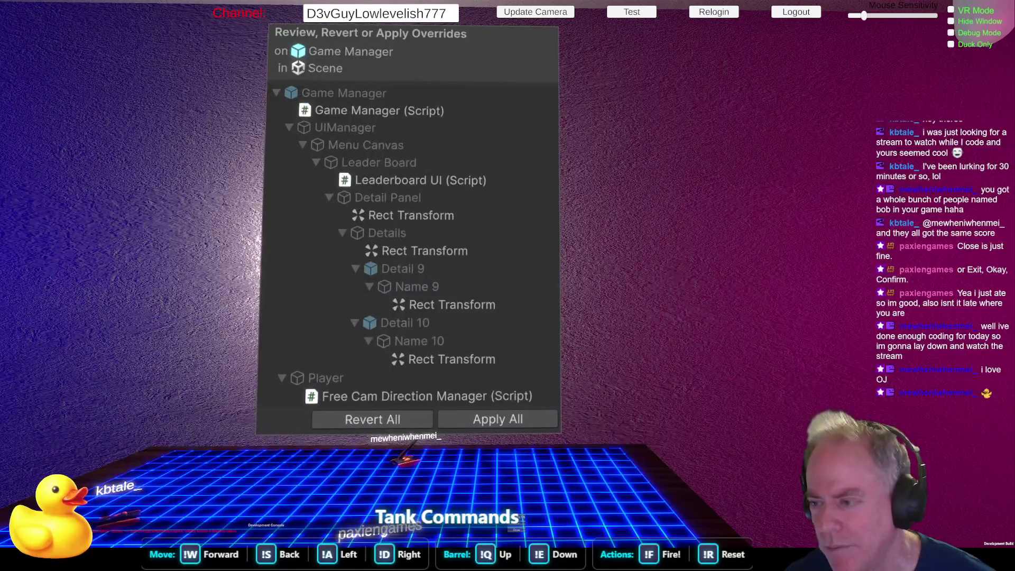
{"action": "left_click", "coordinate": [425, 306]}
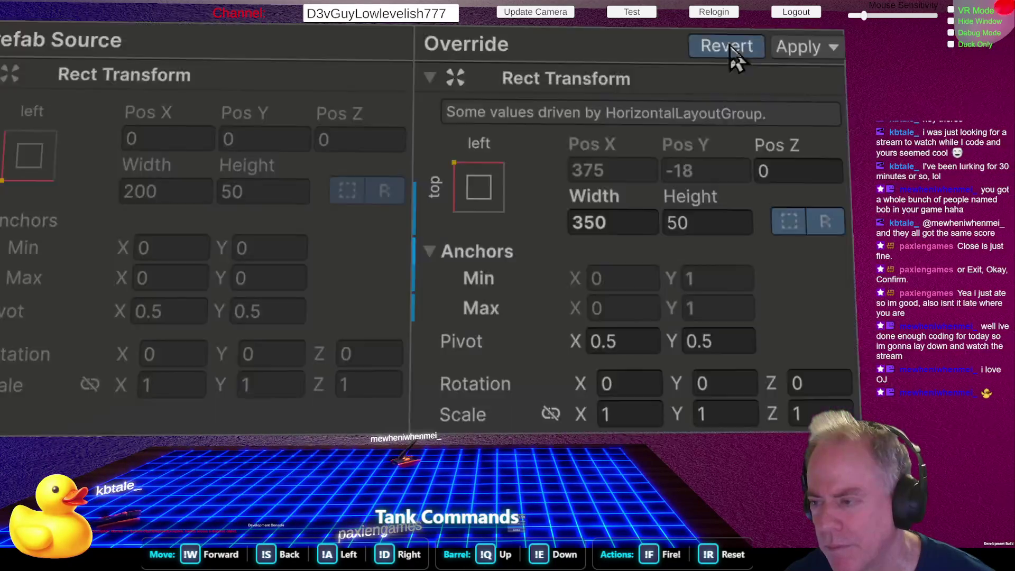
{"action": "left_click", "coordinate": [729, 46]}
{"action": "left_click", "coordinate": [458, 348]}
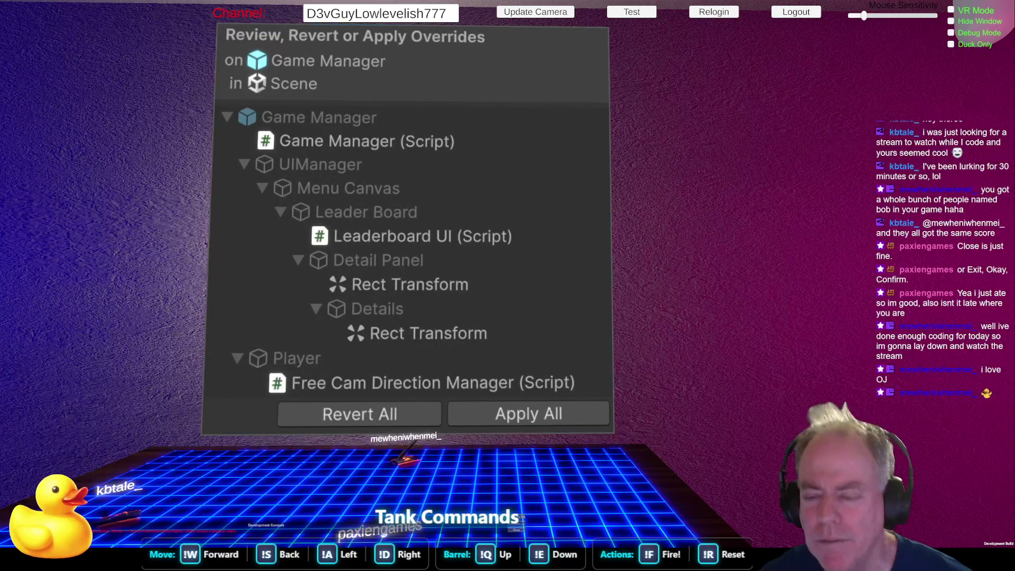
Close the override review and inspect Name 3 in Detail 3, now at the prefab's 400 width
{"action": "left_click", "coordinate": [406, 206]}
{"action": "left_click", "coordinate": [407, 207]}
{"action": "left_click", "coordinate": [430, 217]}
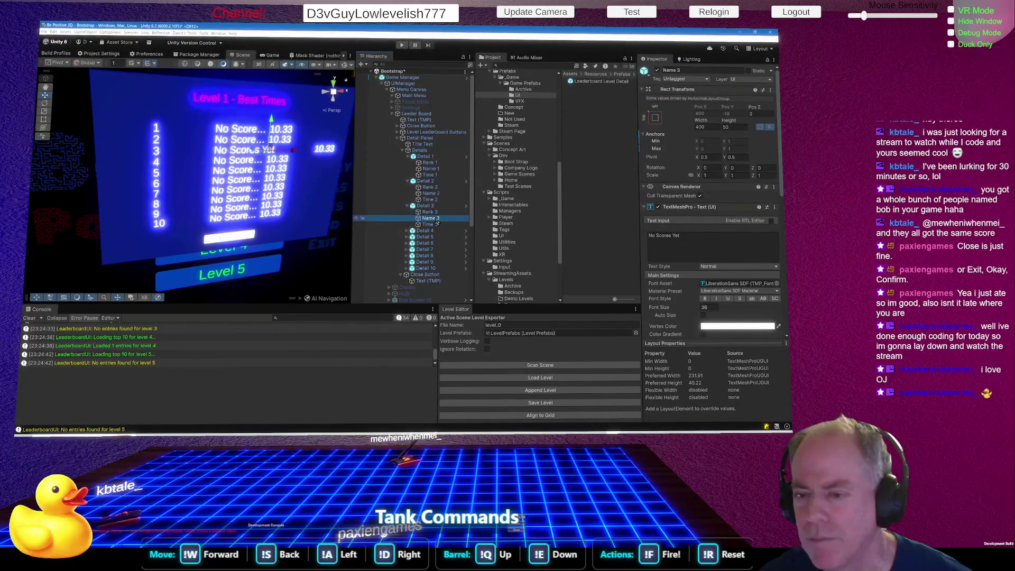
{"action": "right_click", "coordinate": [437, 223]}
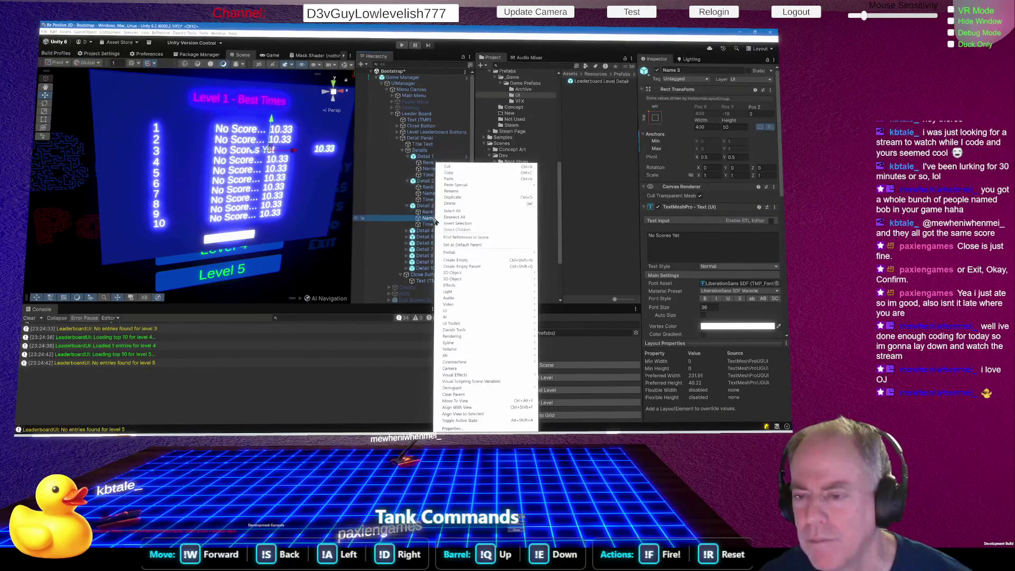
{"action": "left_click", "coordinate": [616, 176]}
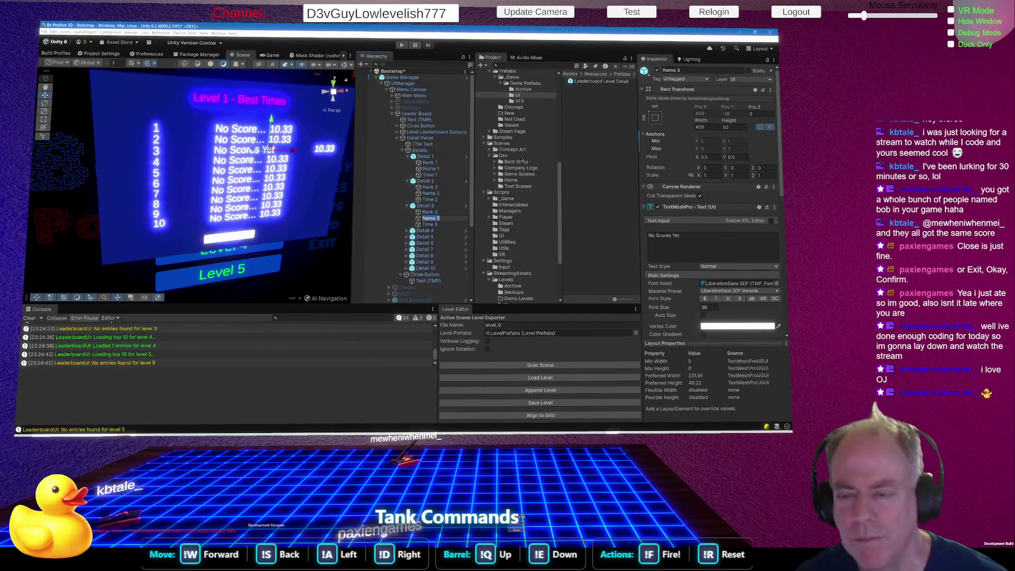
{"action": "left_click", "coordinate": [431, 194]}
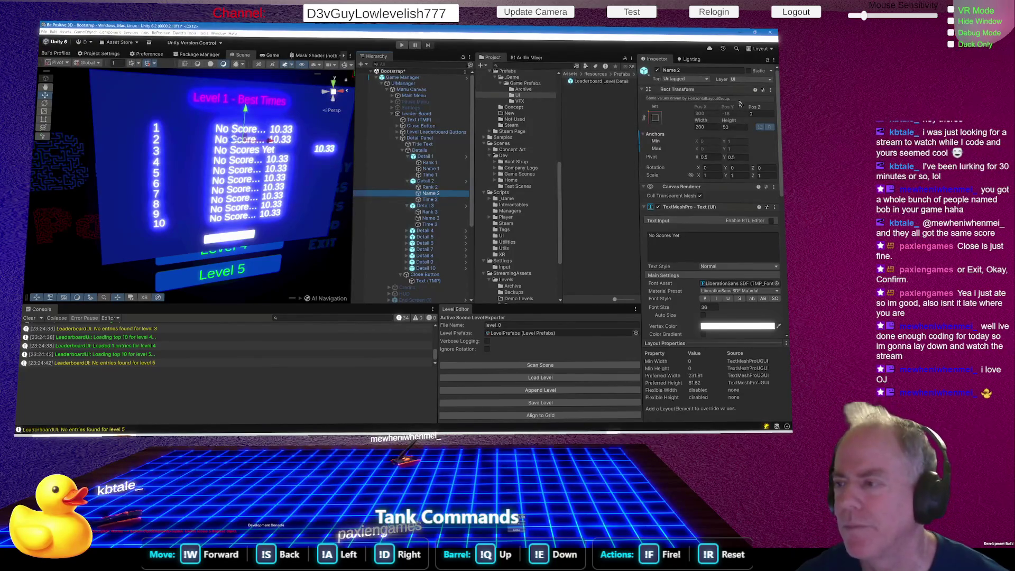
Check Name 2's Width options without reverting, then reopen Game Manager's Overrides list
{"action": "right_click", "coordinate": [701, 123]}
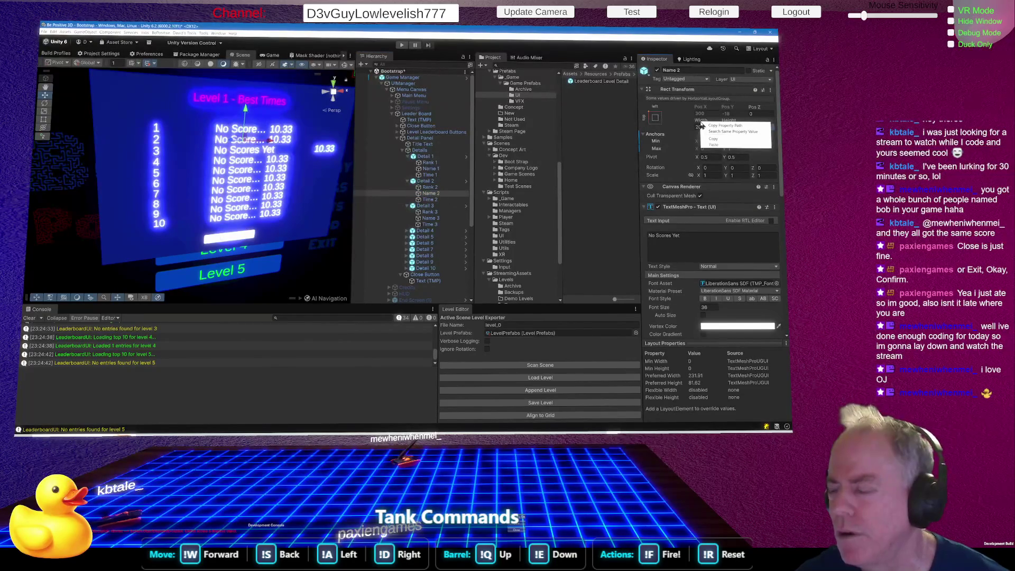
{"action": "left_click", "coordinate": [701, 124]}
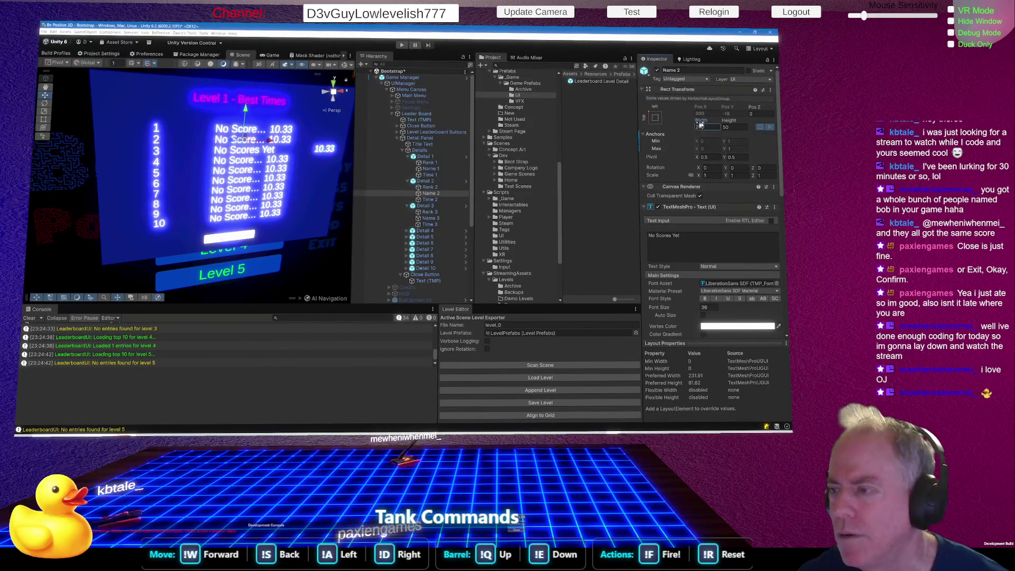
{"action": "right_click", "coordinate": [701, 124]}
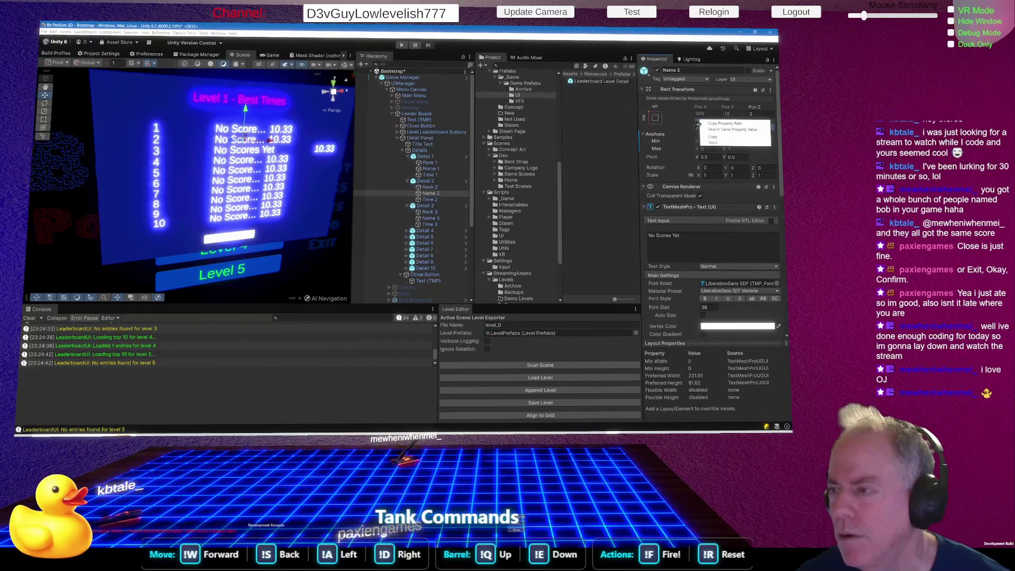
{"action": "left_click", "coordinate": [714, 123]}
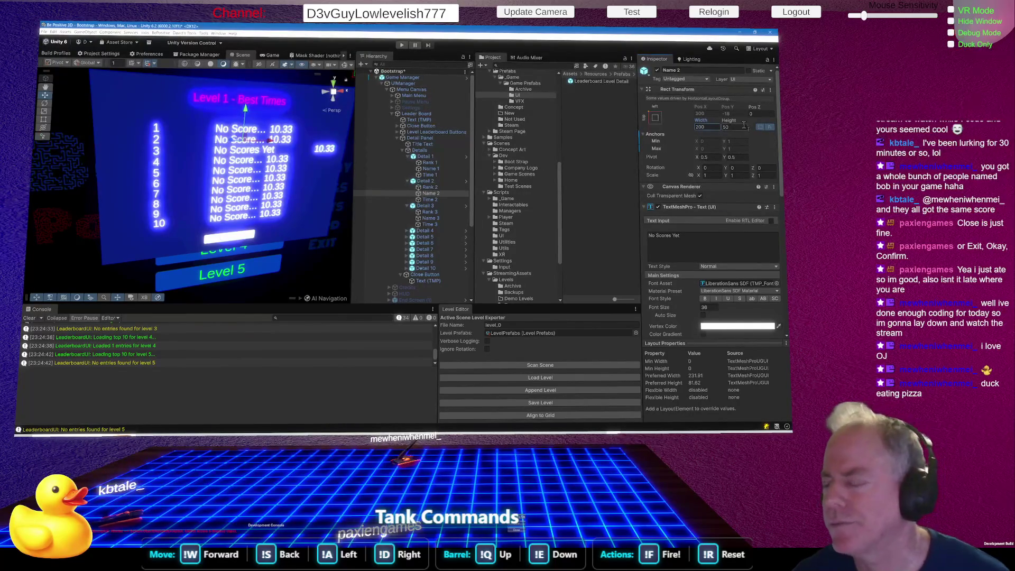
{"action": "right_click", "coordinate": [702, 121]}
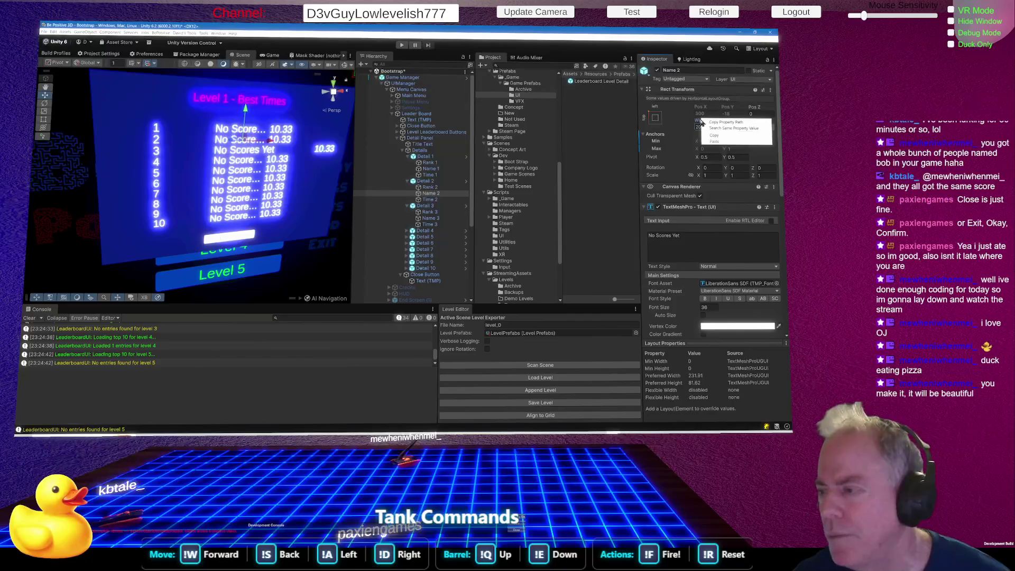
{"action": "left_click", "coordinate": [723, 145]}
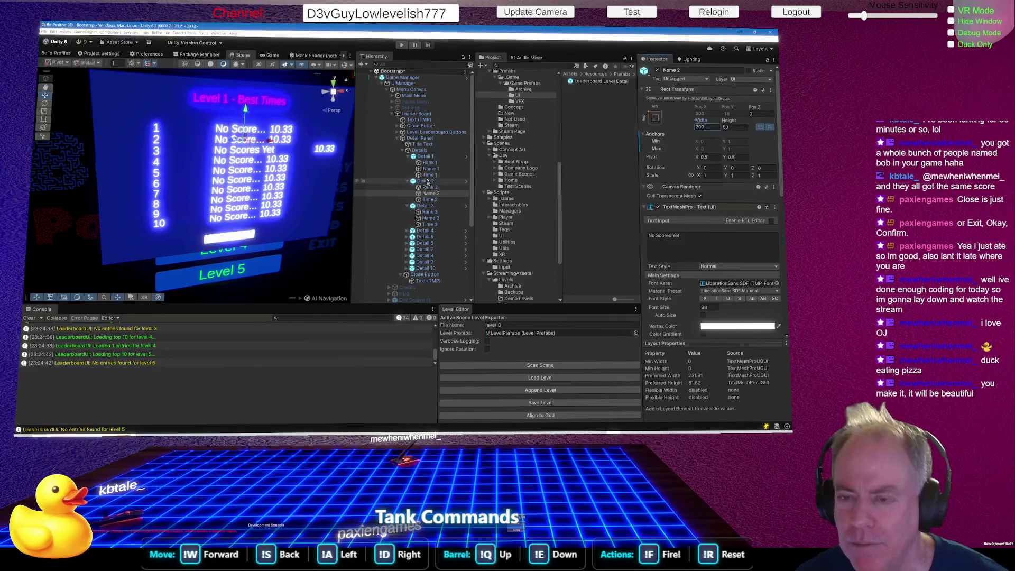
{"action": "left_click", "coordinate": [406, 77]}
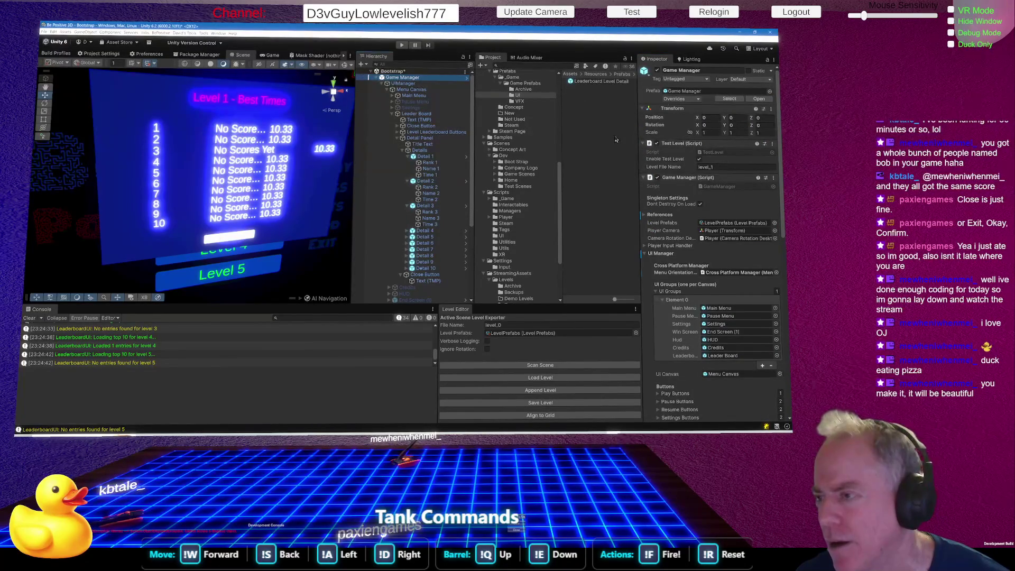
{"action": "left_click", "coordinate": [683, 99]}
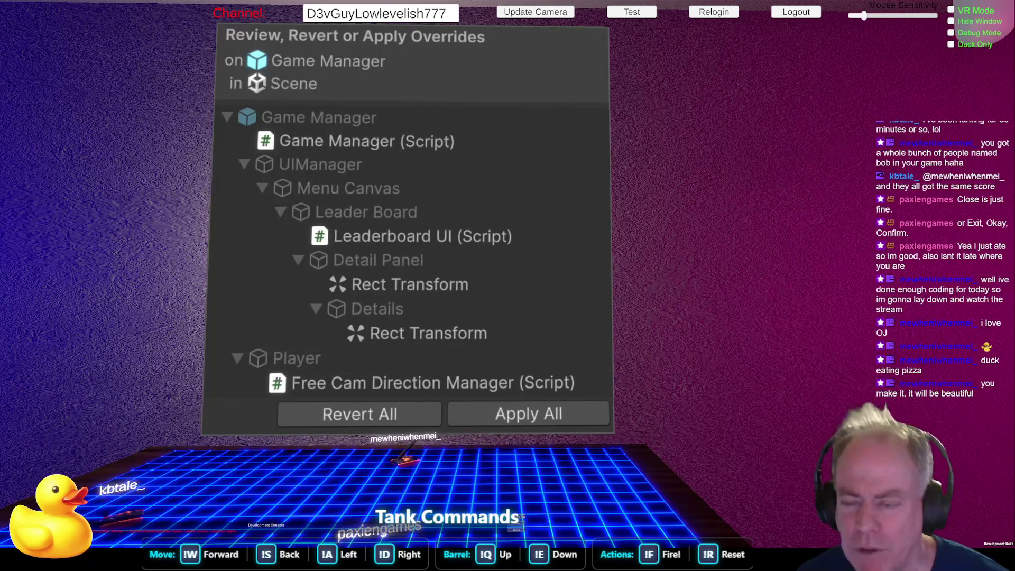
Close Game Manager's override review to bring the leaderboard scene back into view
{"action": "left_click", "coordinate": [438, 169]}
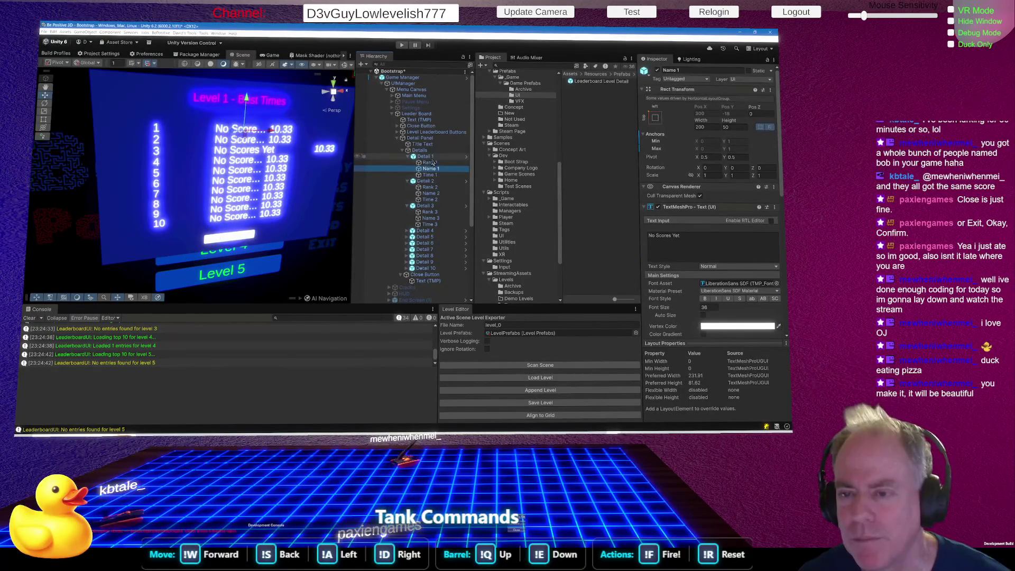
Commit the Leaderboard Level Detail prefab's Name width of 400 and return to the scene
{"action": "left_click", "coordinate": [466, 158]}
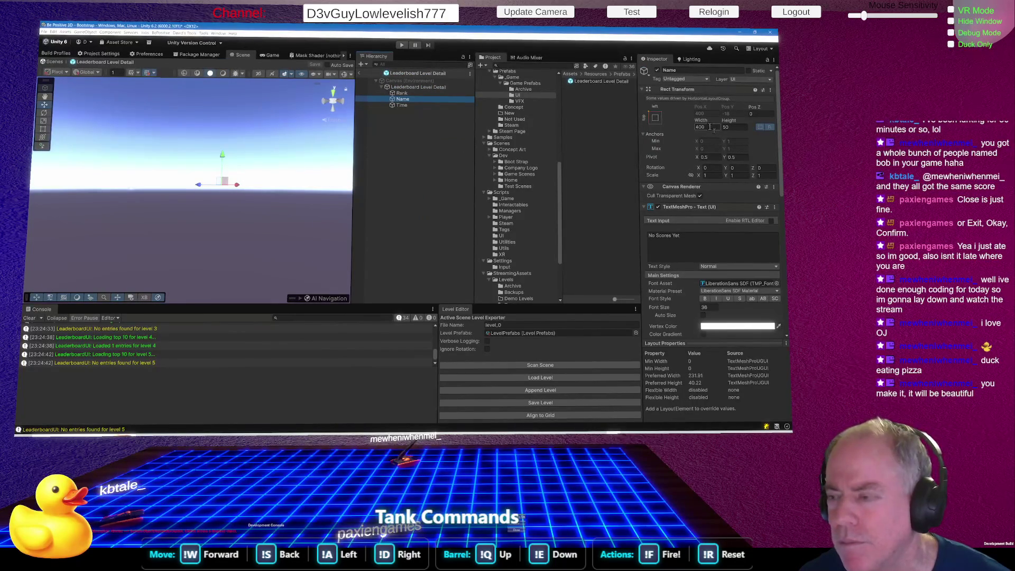
{"action": "key", "text": "Return"}
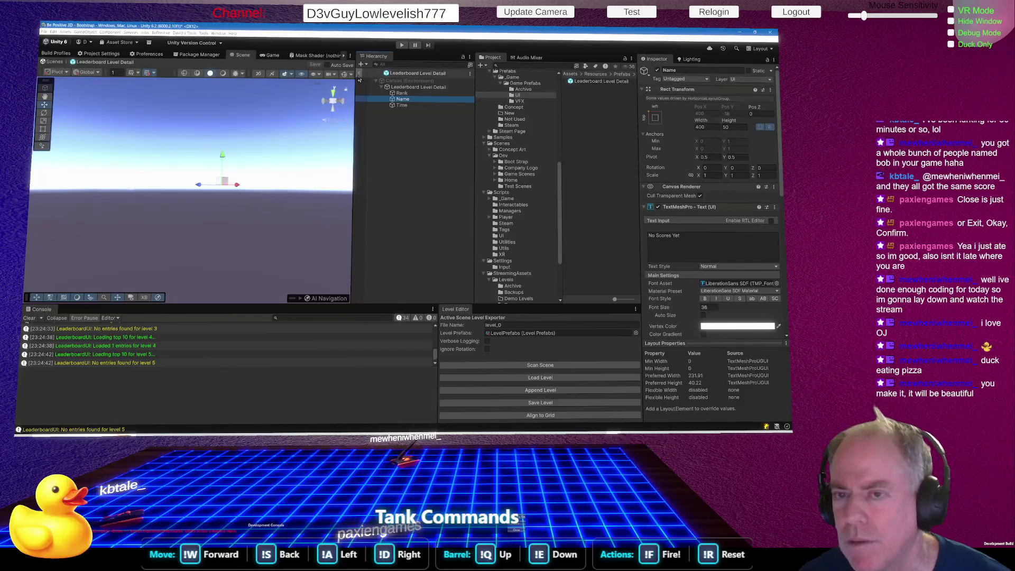
{"action": "left_click", "coordinate": [359, 77]}
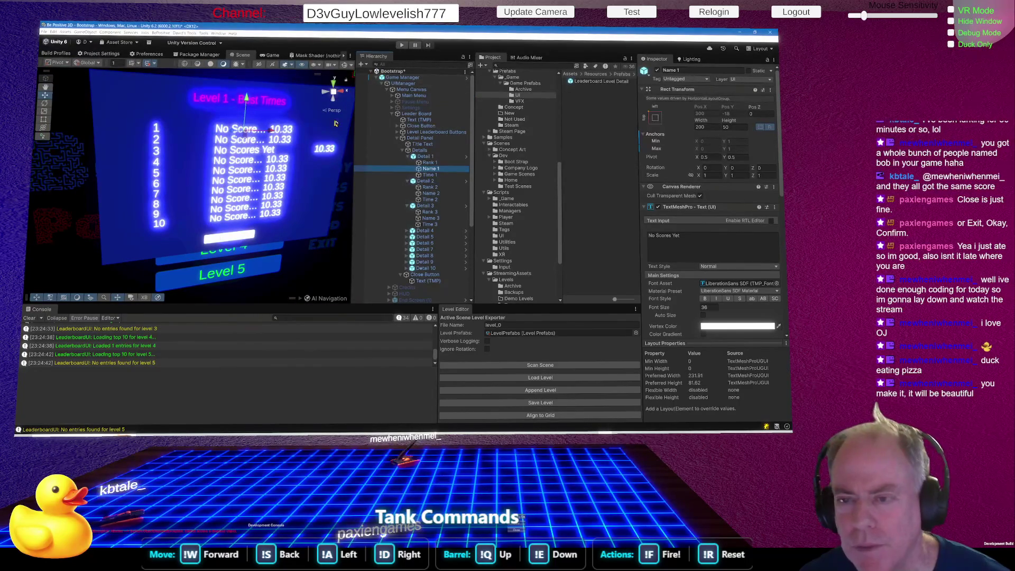
Compare the Rect Transforms of Name 3 and Name 2, which shows Name 2's width of 200
{"action": "left_click", "coordinate": [436, 218]}
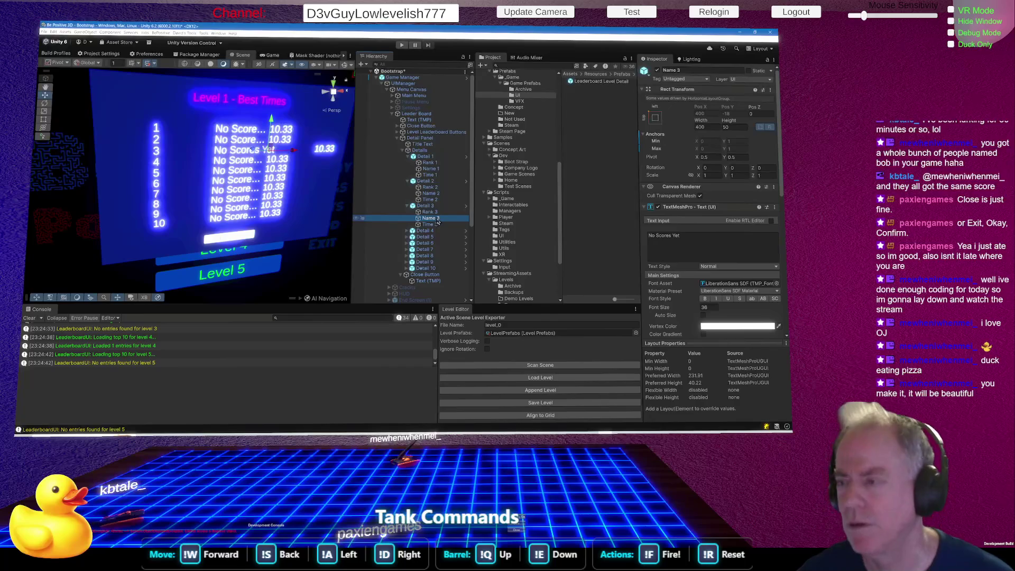
{"action": "left_click", "coordinate": [431, 194]}
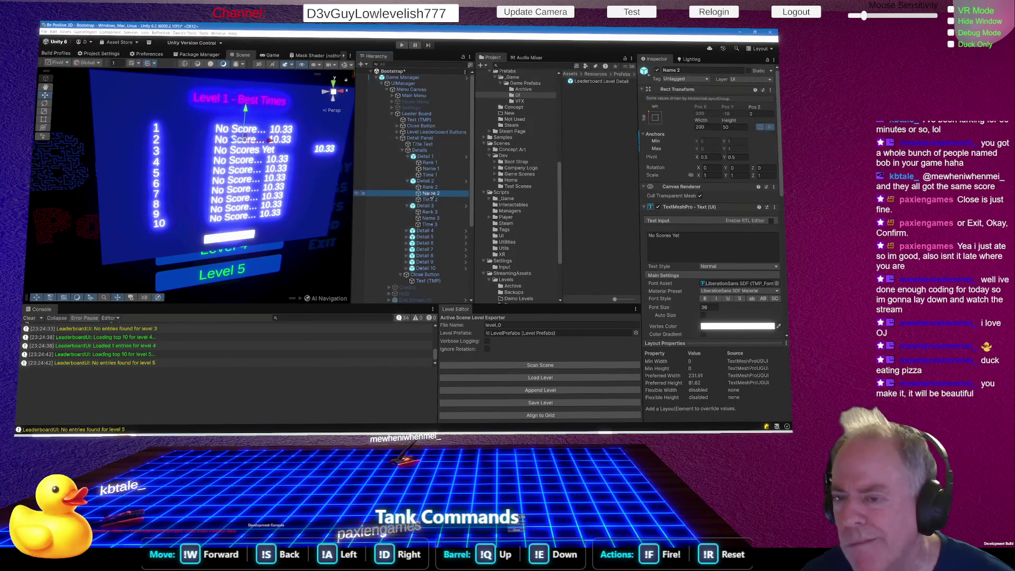
{"action": "left_click", "coordinate": [431, 218]}
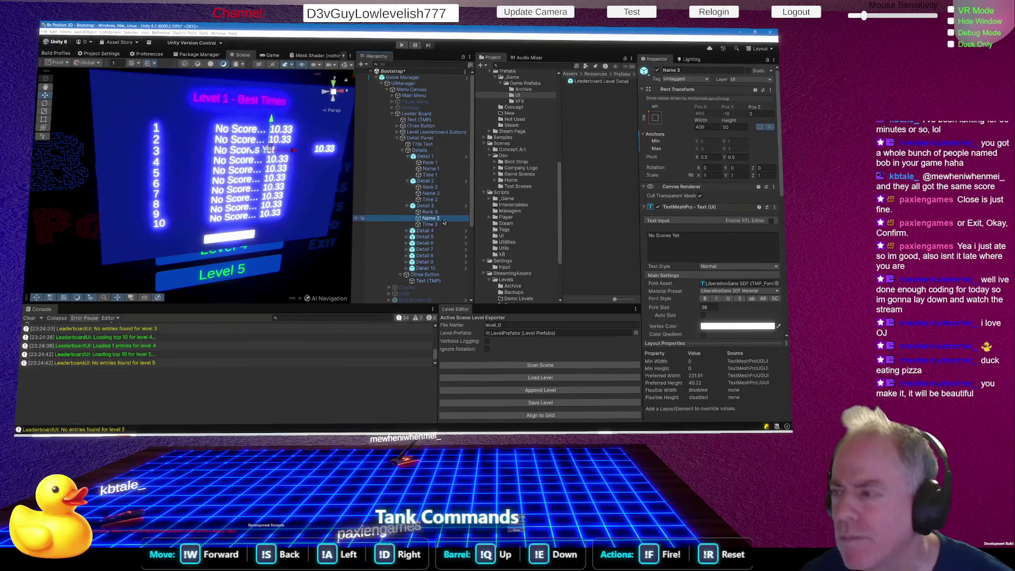
{"action": "left_click", "coordinate": [433, 194]}
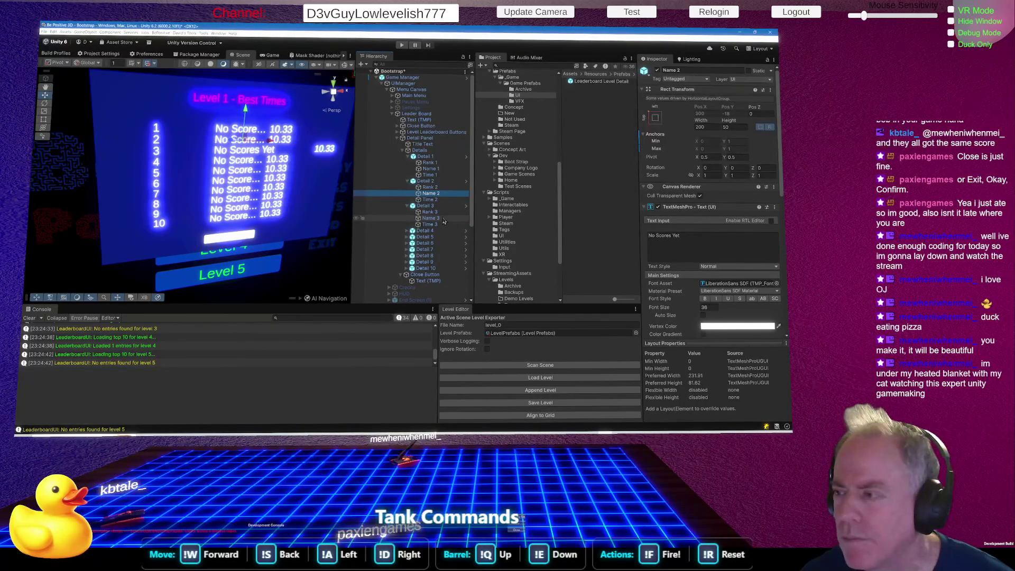
{"action": "left_click", "coordinate": [444, 220]}
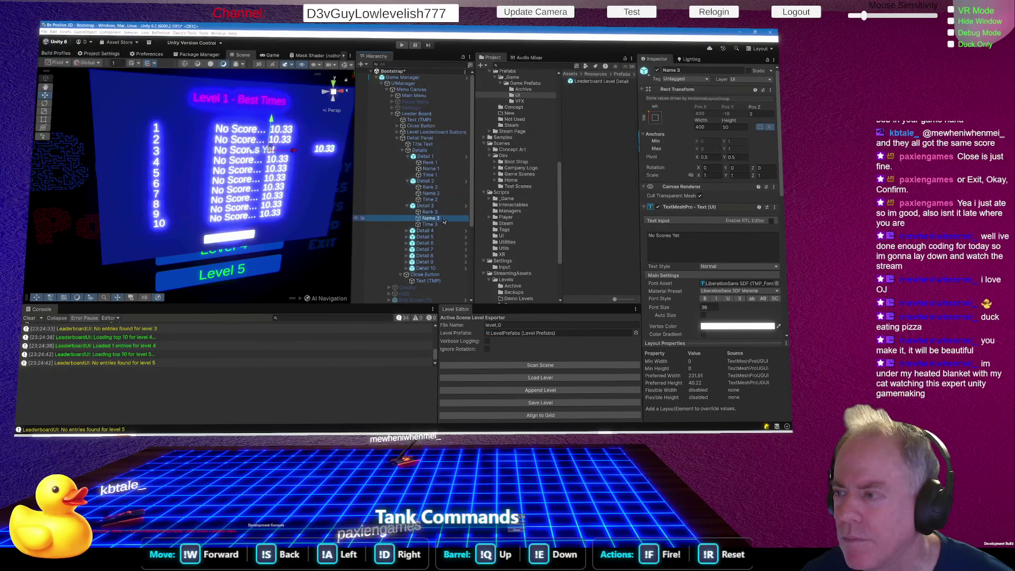
{"action": "left_click", "coordinate": [437, 195]}
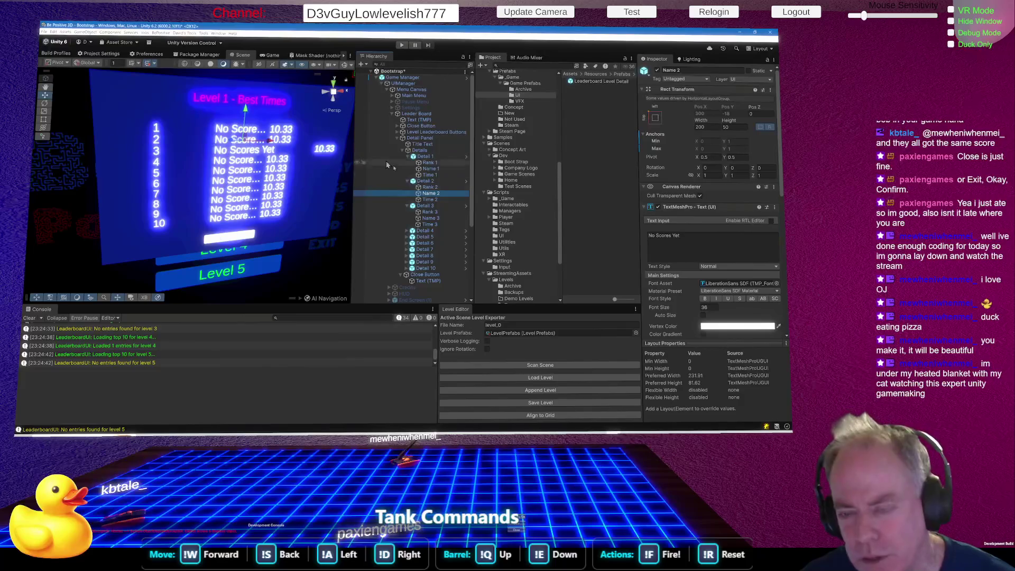
{"action": "left_click", "coordinate": [431, 182]}
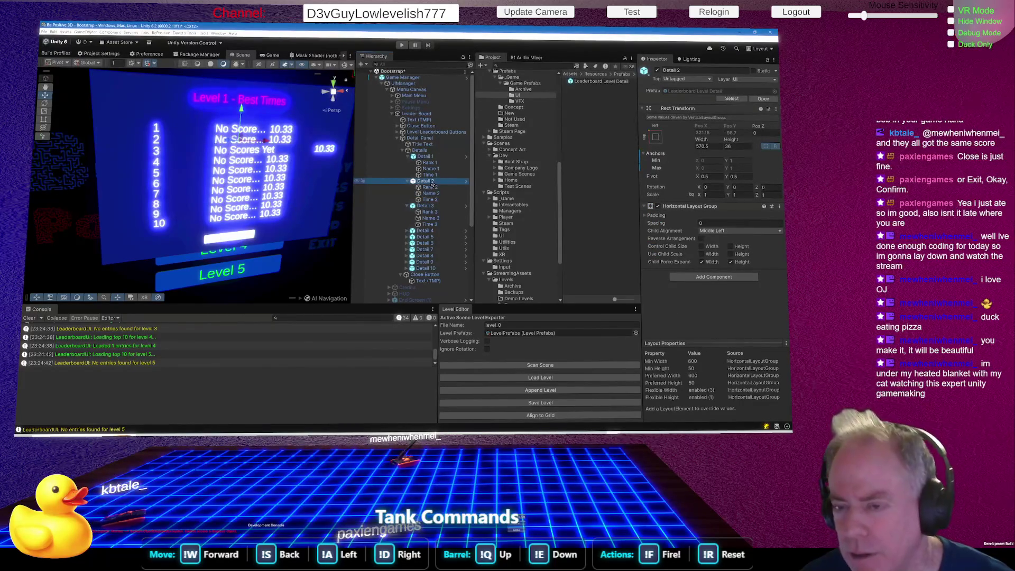
{"action": "left_click", "coordinate": [467, 157]}
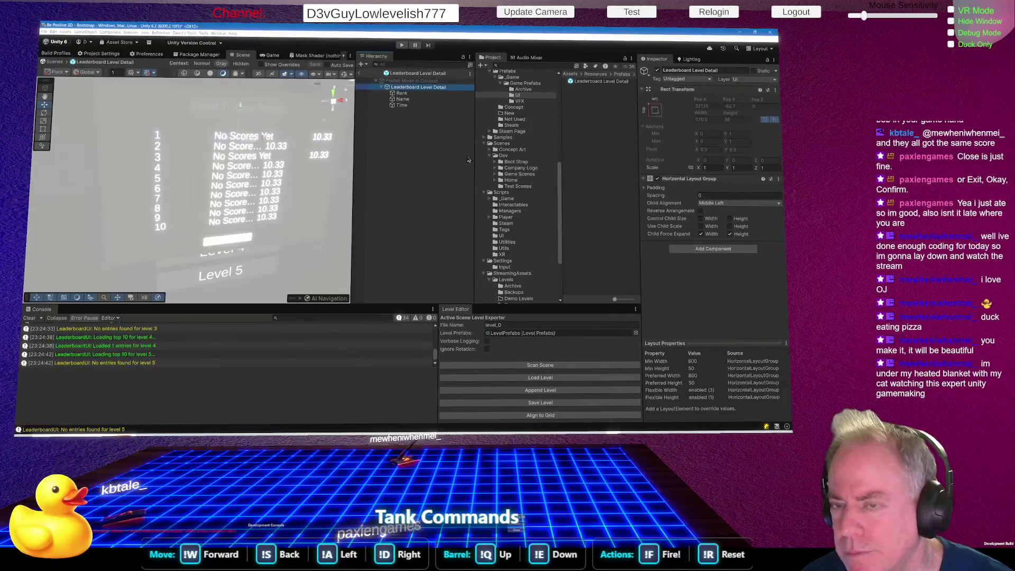
{"action": "left_click", "coordinate": [403, 99]}
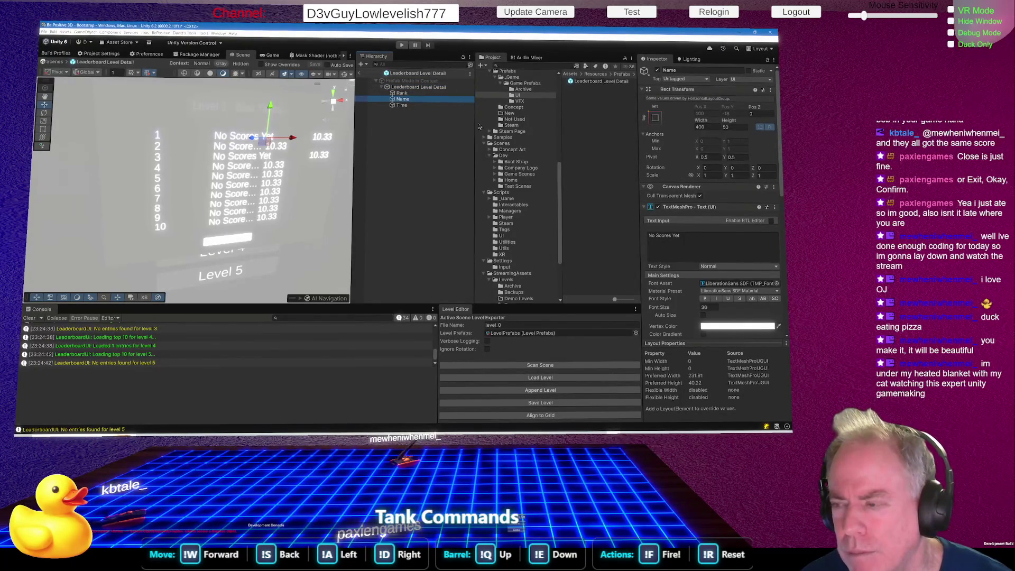
{"action": "left_click", "coordinate": [360, 75]}
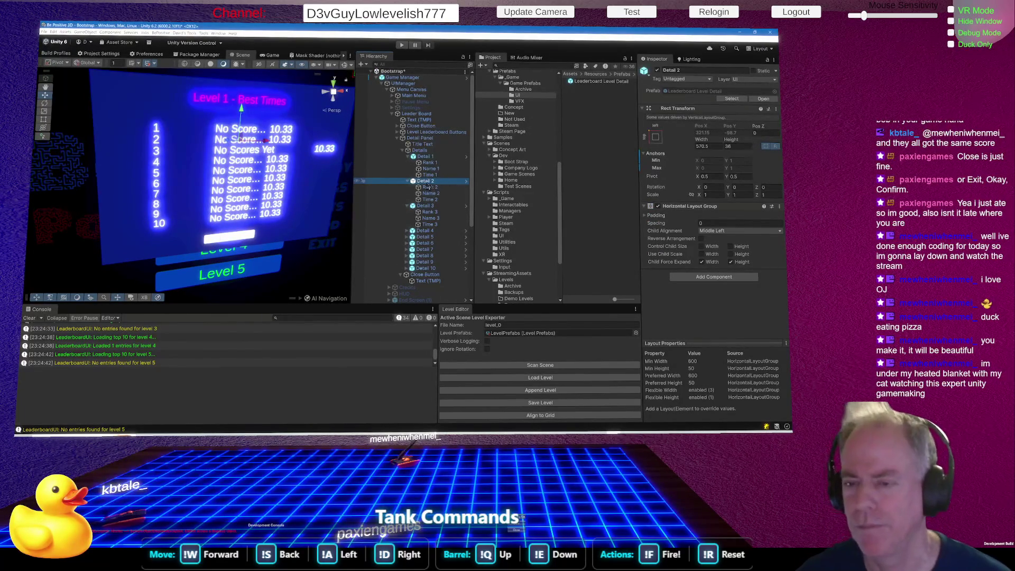
{"action": "left_click", "coordinate": [465, 181]}
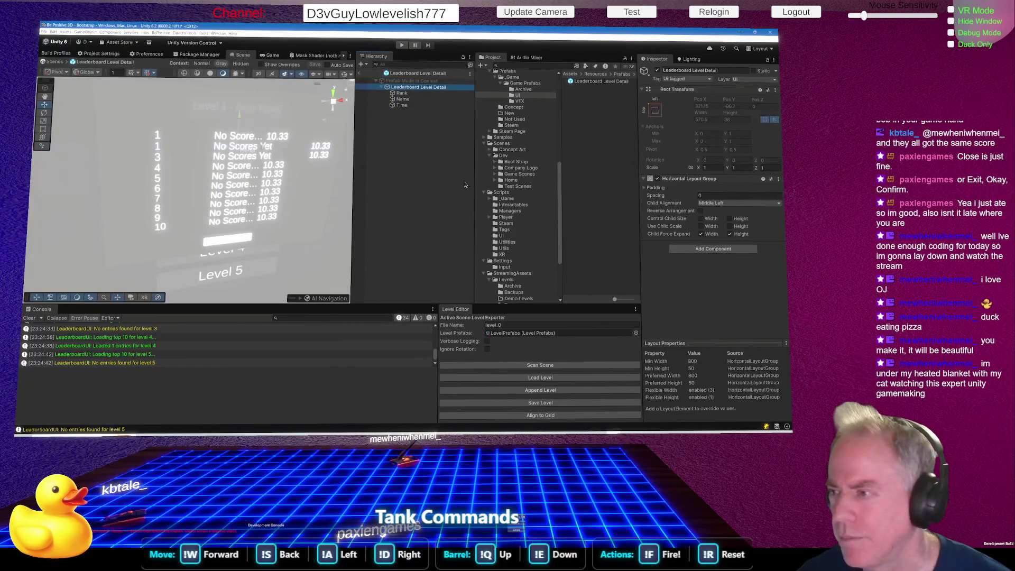
{"action": "left_click", "coordinate": [420, 100]}
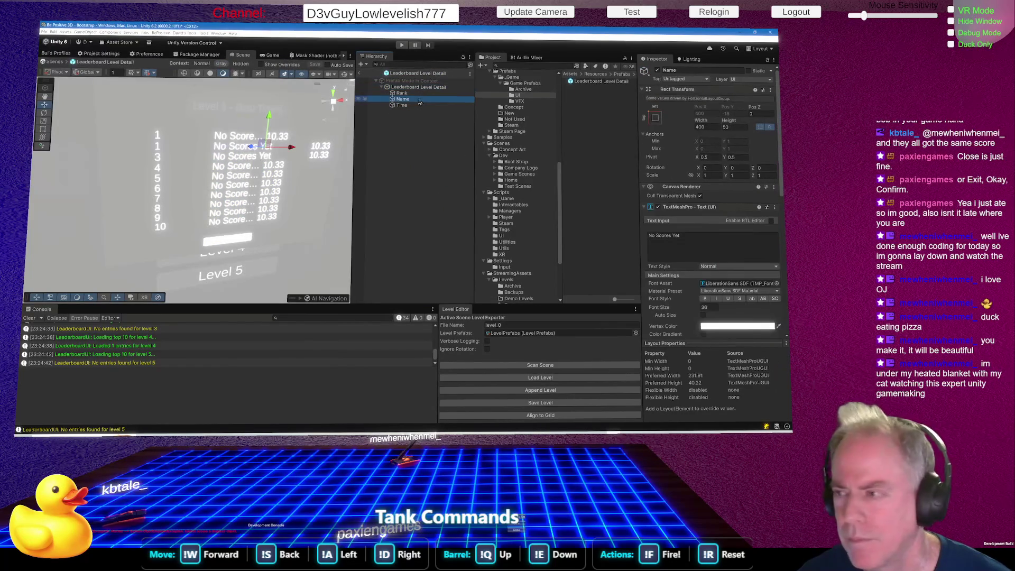
{"action": "left_click", "coordinate": [360, 74]}
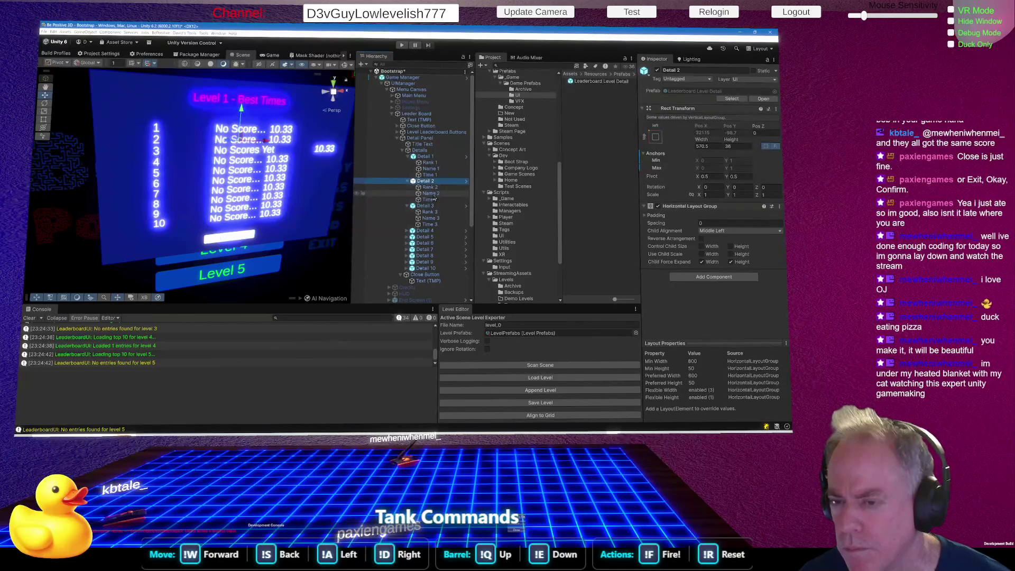
{"action": "left_click", "coordinate": [431, 193]}
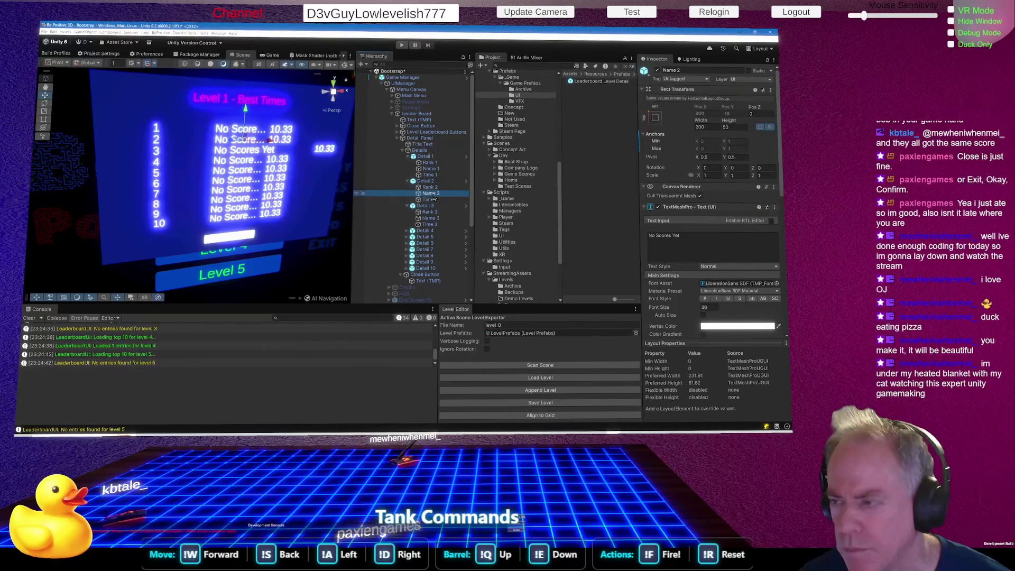
{"action": "right_click", "coordinate": [701, 123]}
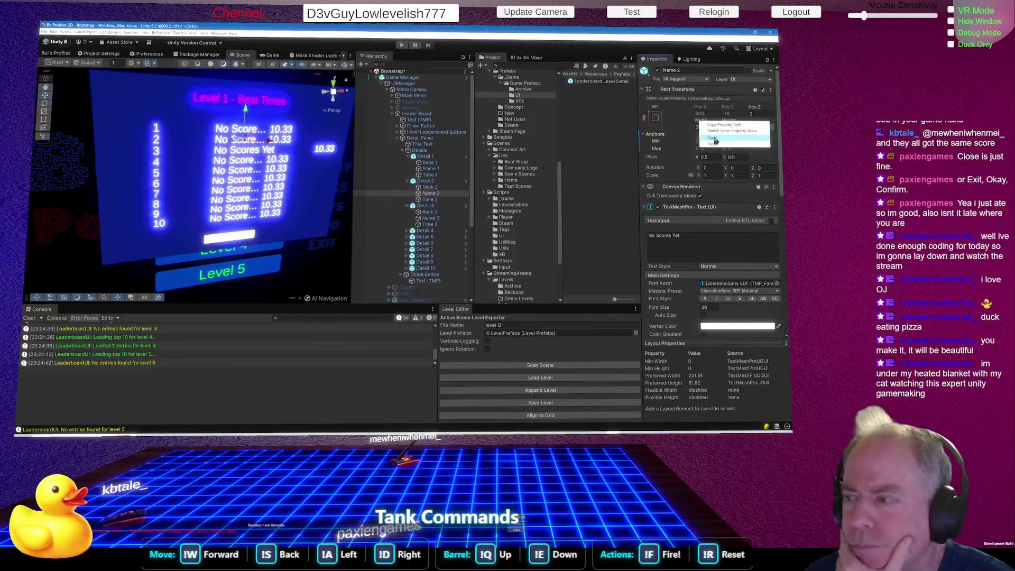
{"action": "left_click", "coordinate": [684, 113]}
{"action": "right_click", "coordinate": [655, 135]}
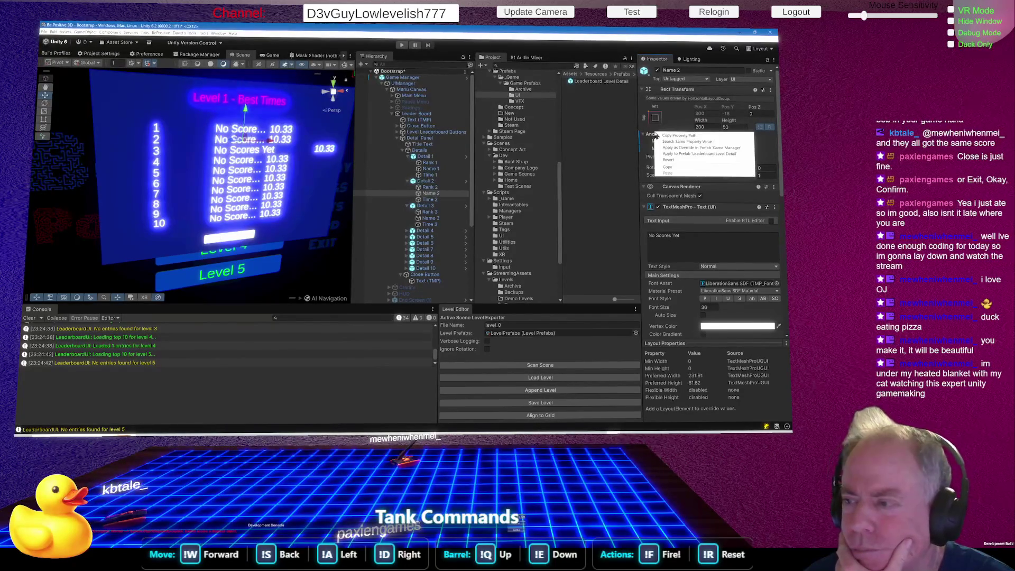
{"action": "left_click", "coordinate": [676, 165]}
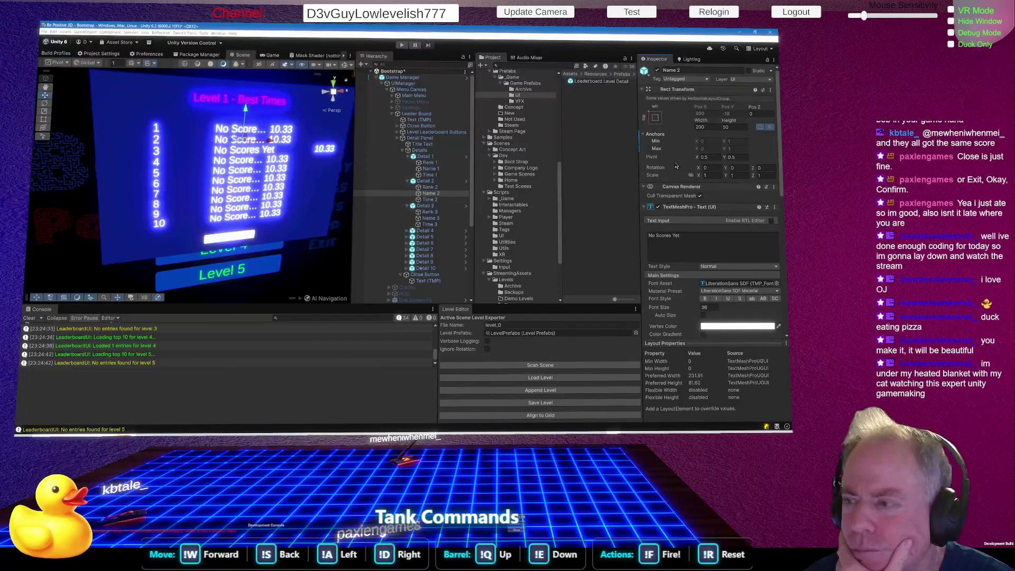
{"action": "right_click", "coordinate": [656, 135]}
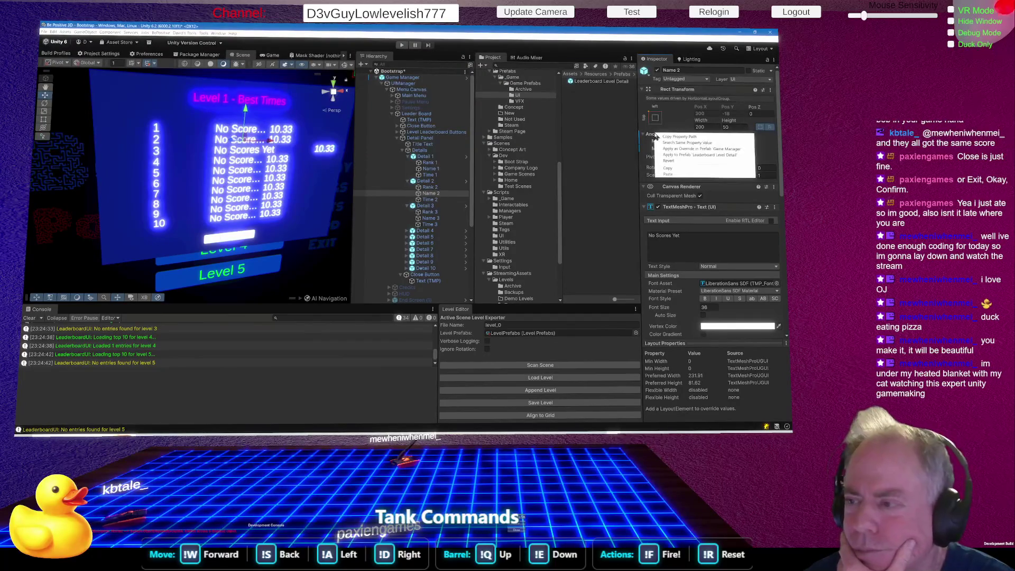
{"action": "left_click", "coordinate": [680, 165]}
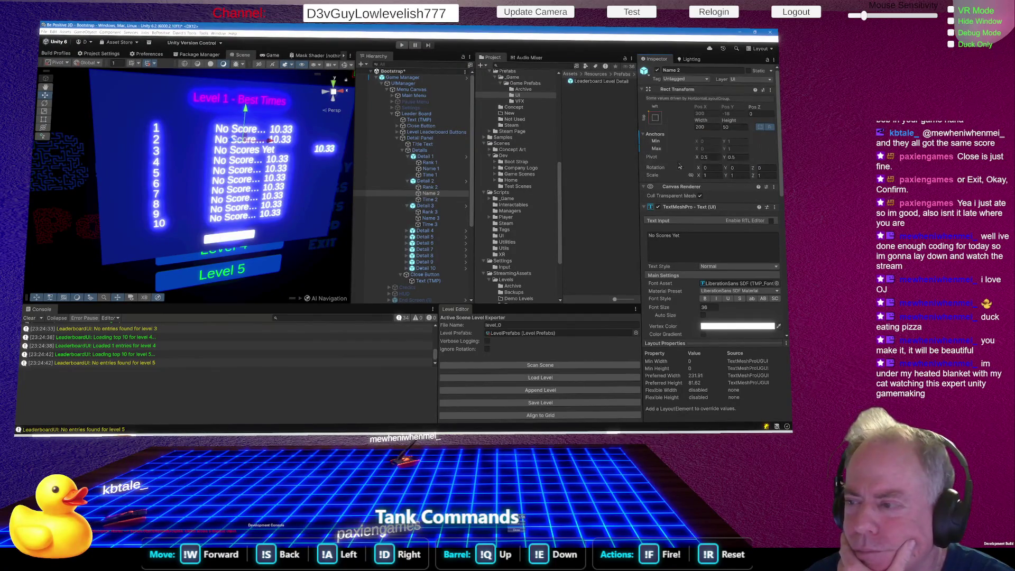
{"action": "right_click", "coordinate": [665, 137]}
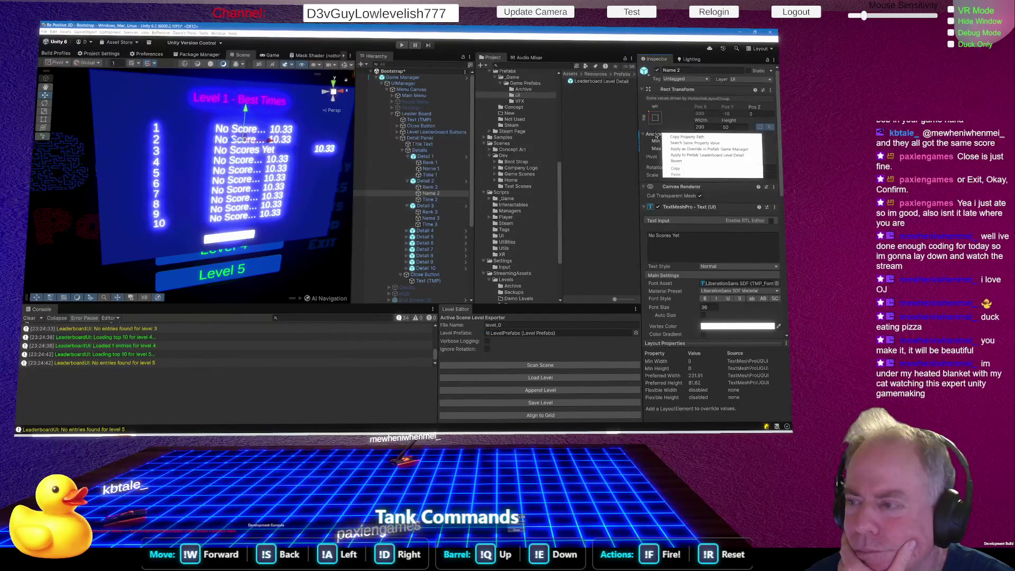
{"action": "left_click", "coordinate": [656, 135]}
{"action": "left_click", "coordinate": [662, 135]}
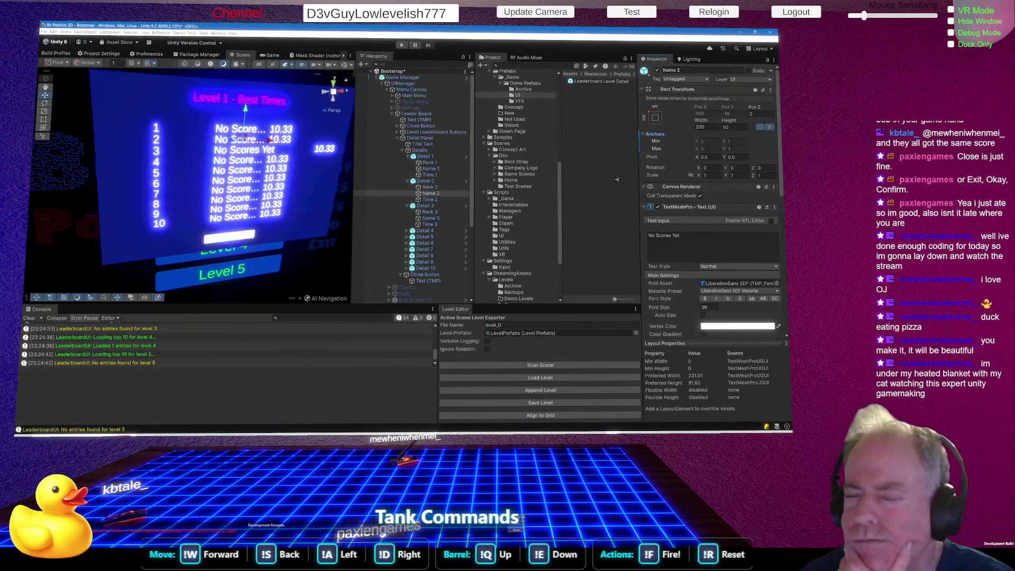
Inspect the Detail 1, Detail 2 and Detail 3 row instances in the Hierarchy
{"action": "left_click", "coordinate": [427, 182]}
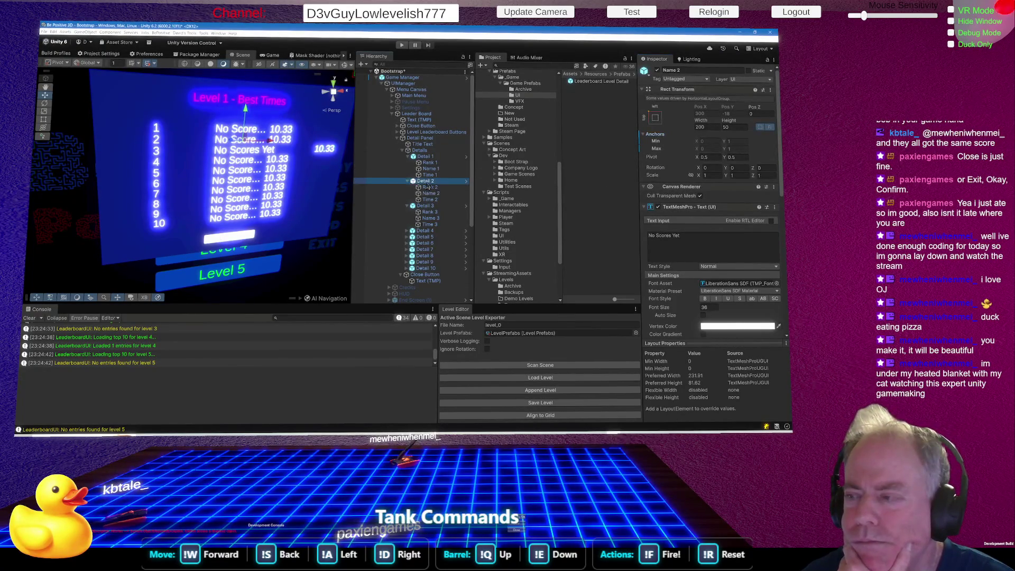
{"action": "left_click", "coordinate": [428, 157]}
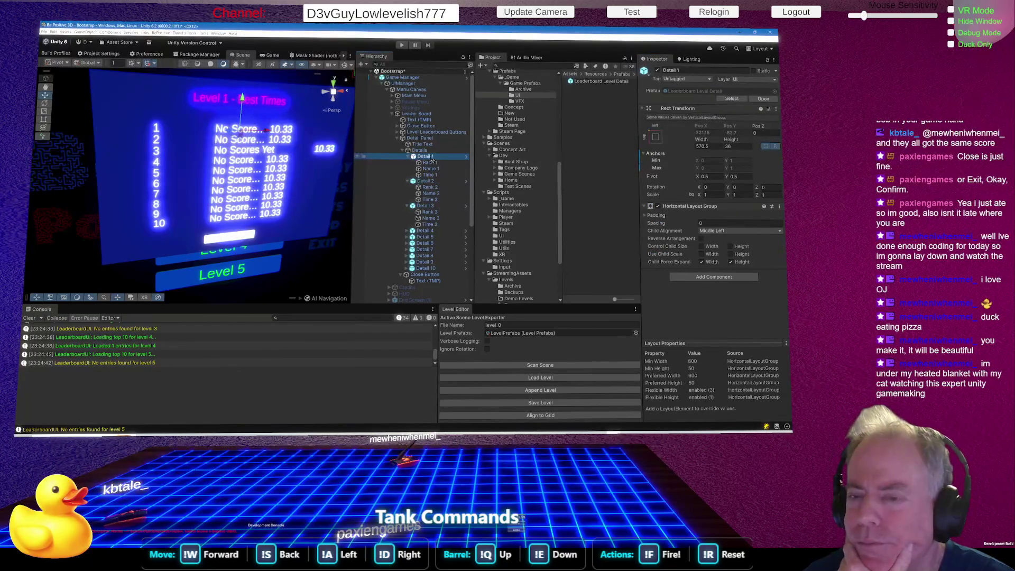
{"action": "left_click", "coordinate": [433, 182]}
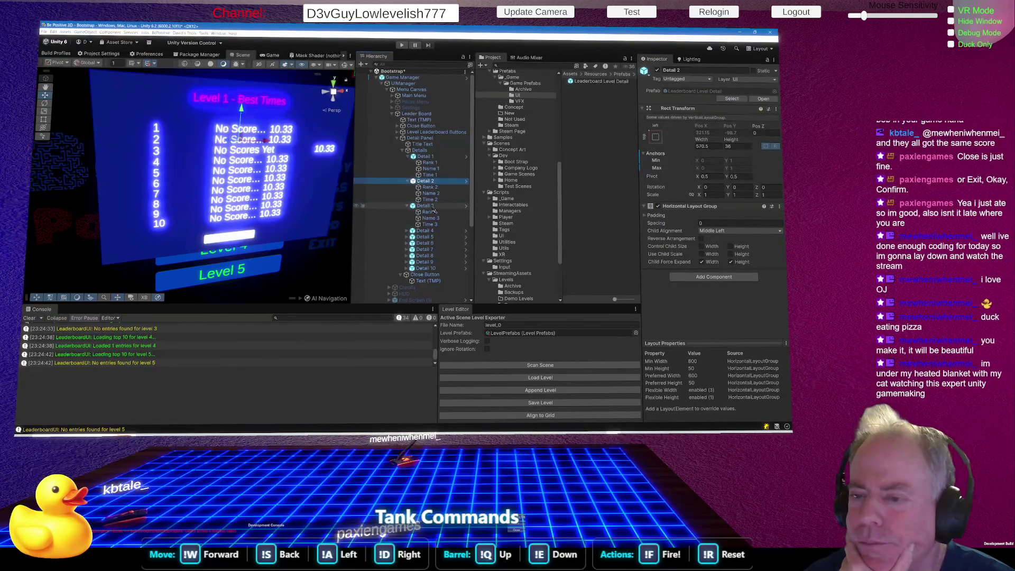
{"action": "left_click", "coordinate": [426, 206]}
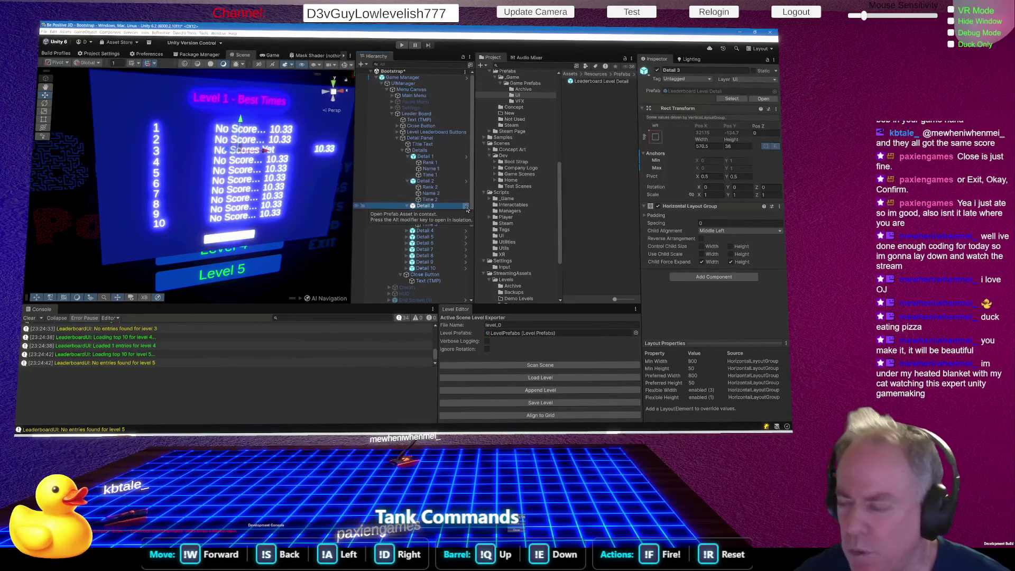
Open the row prefab in context and check its Name width, then return to the scene
{"action": "left_click", "coordinate": [467, 208]}
{"action": "left_click", "coordinate": [416, 99]}
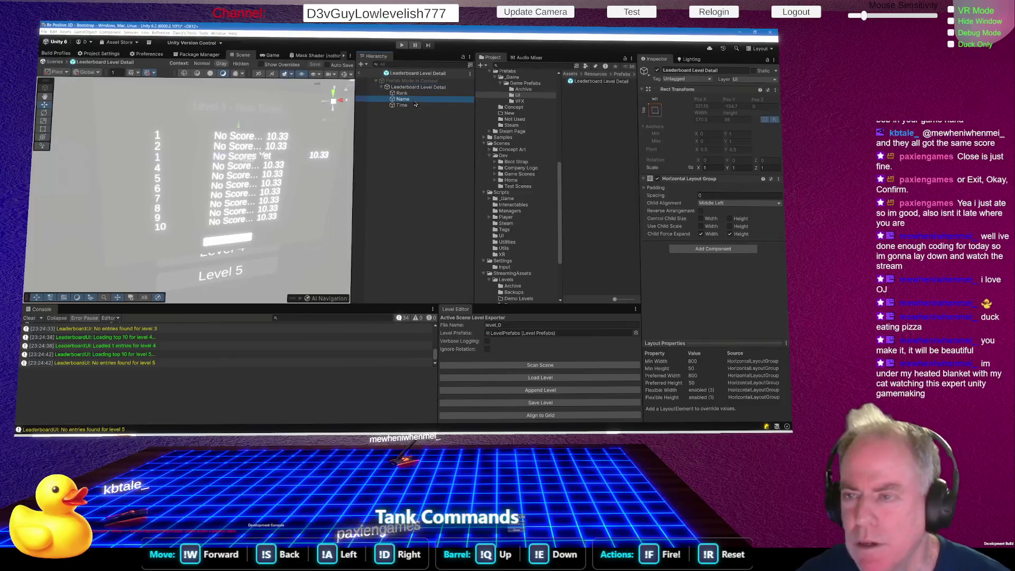
{"action": "left_click", "coordinate": [360, 76]}
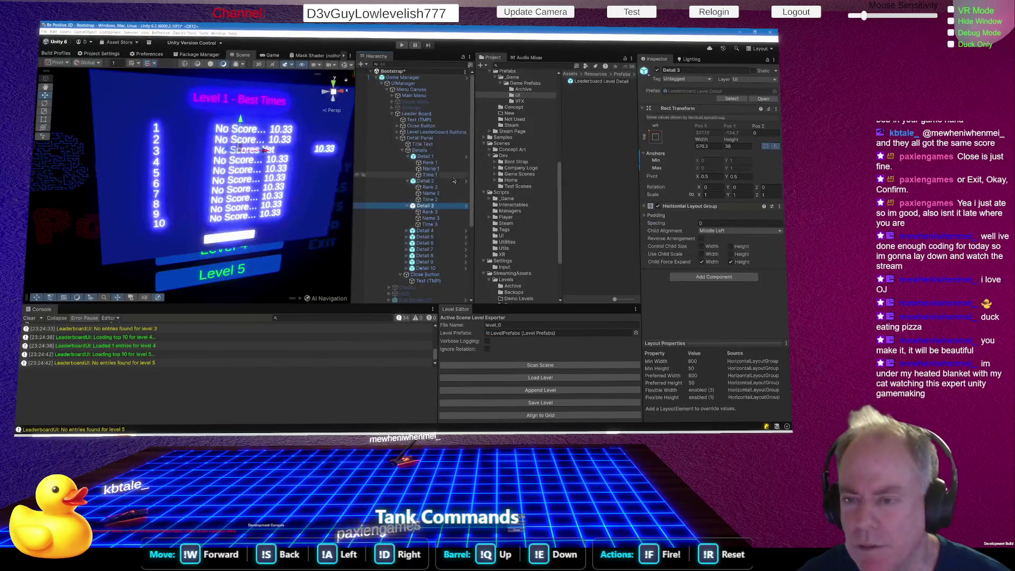
{"action": "left_click", "coordinate": [468, 186]}
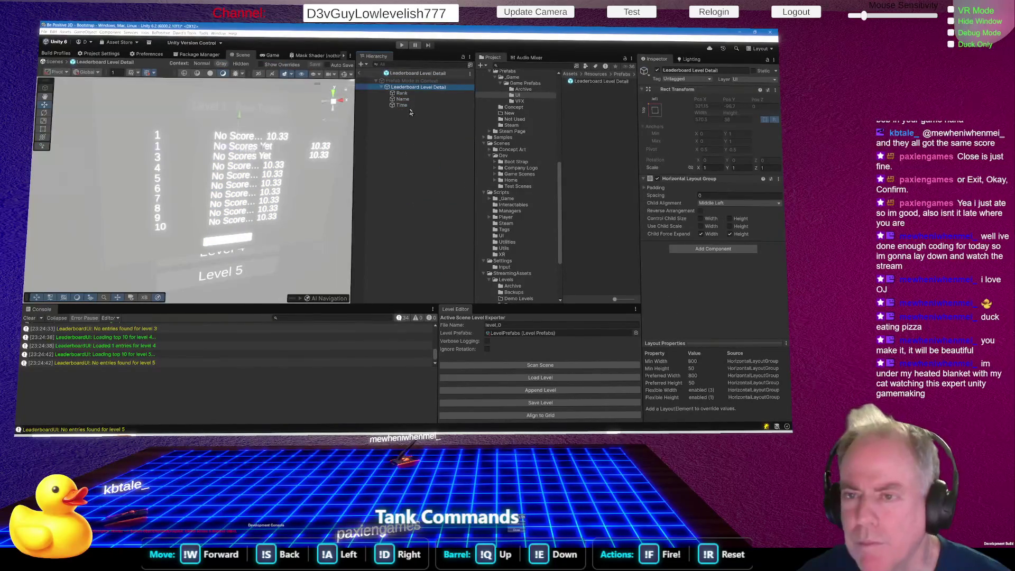
{"action": "left_click", "coordinate": [469, 100]}
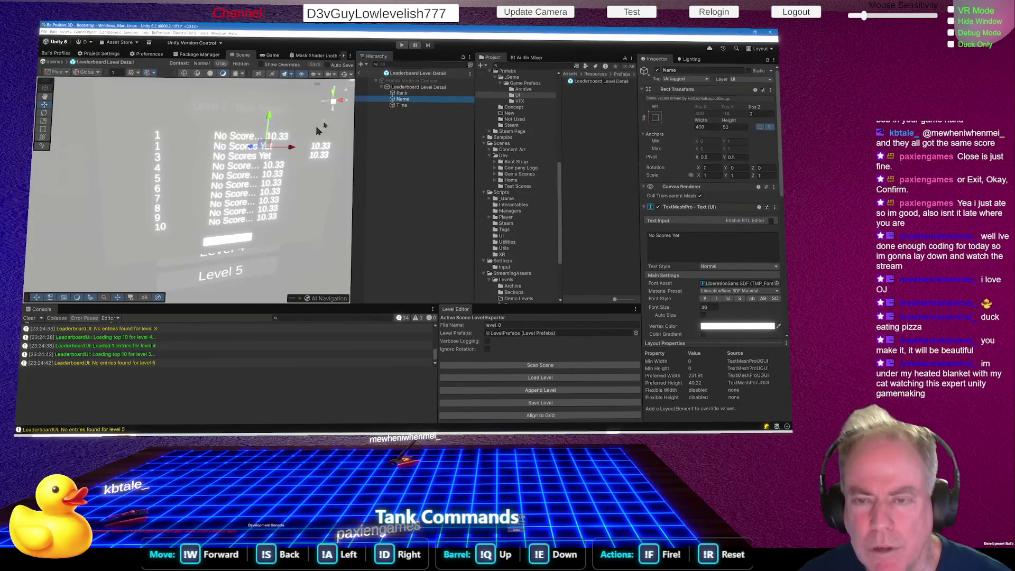
{"action": "left_click", "coordinate": [359, 76]}
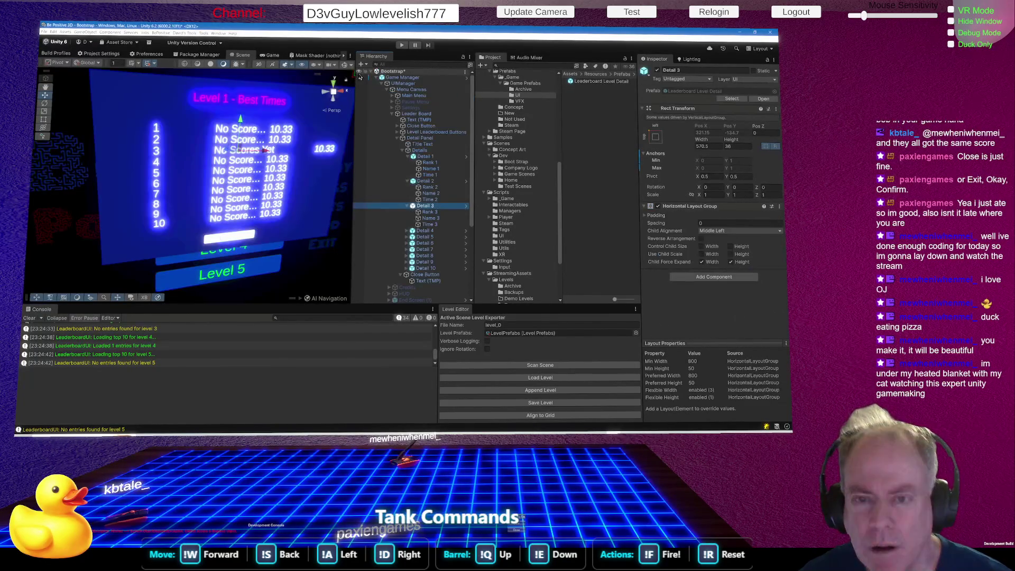
Compare Name 1–3 in the scene, then open Leaderboard Level Detail from Detail 1 in Prefab Mode
{"action": "left_click", "coordinate": [431, 219]}
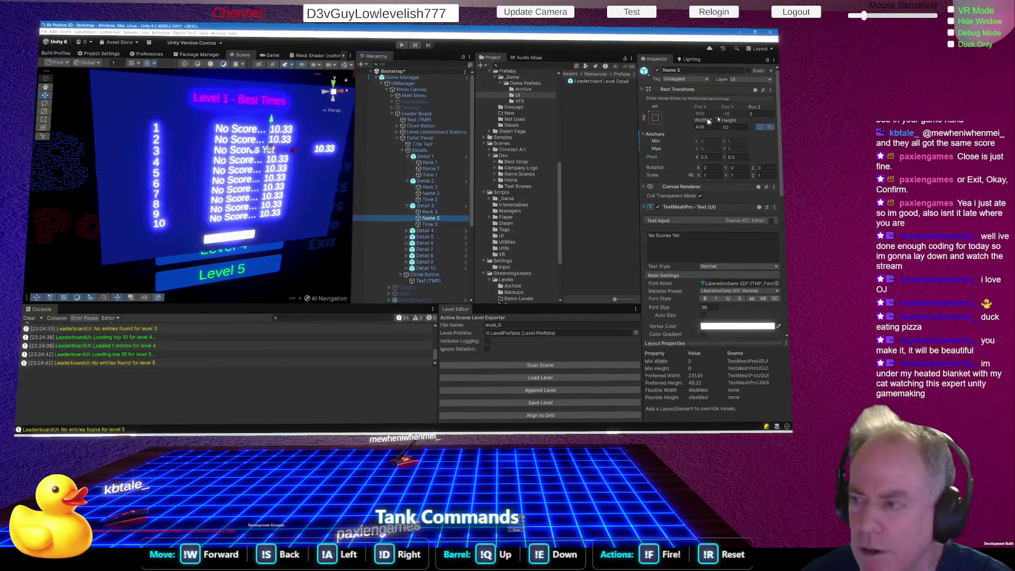
{"action": "left_click", "coordinate": [430, 194]}
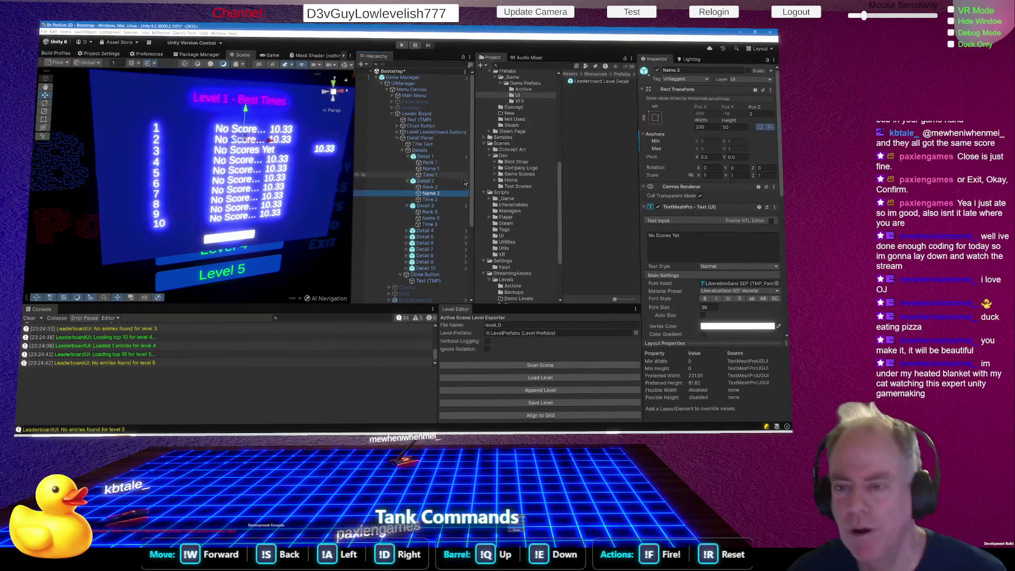
{"action": "left_click", "coordinate": [466, 182]}
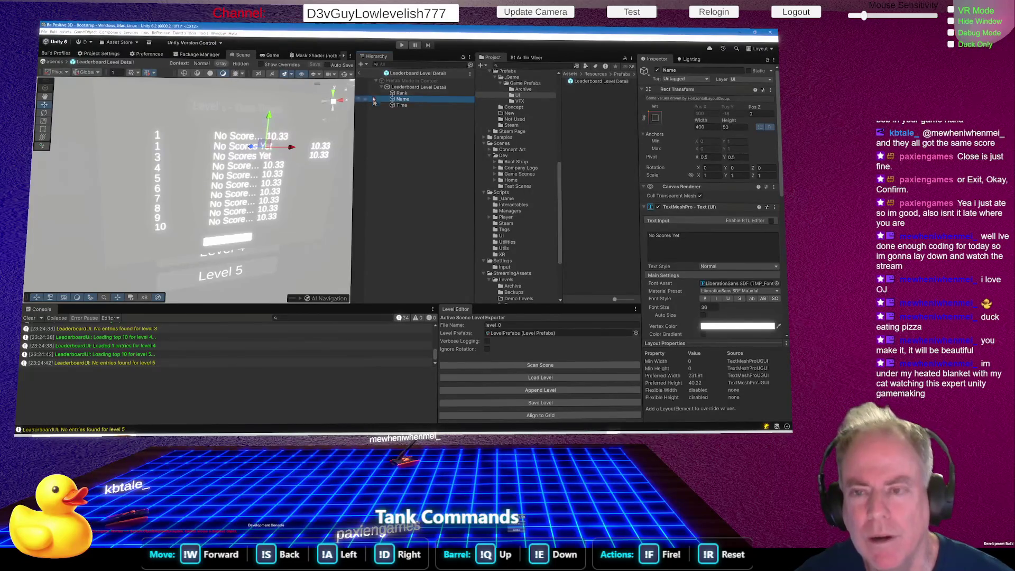
{"action": "left_click", "coordinate": [360, 74]}
{"action": "left_click", "coordinate": [440, 170]}
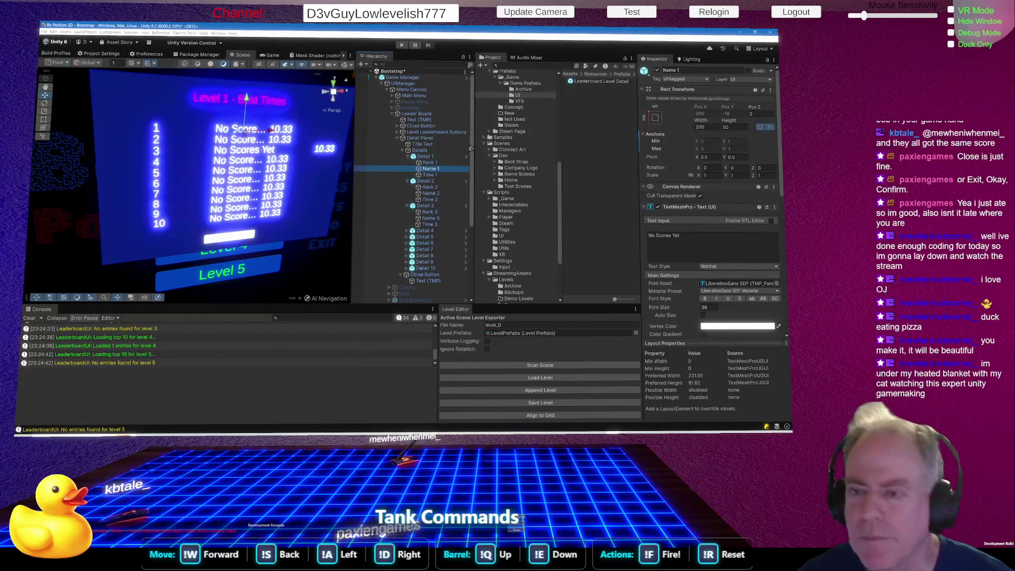
{"action": "left_click", "coordinate": [466, 157]}
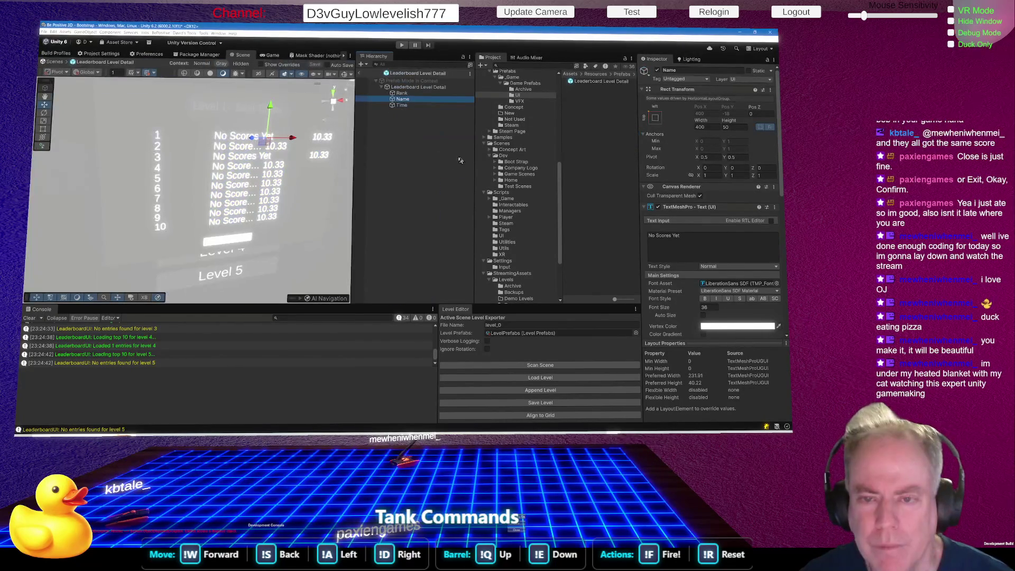
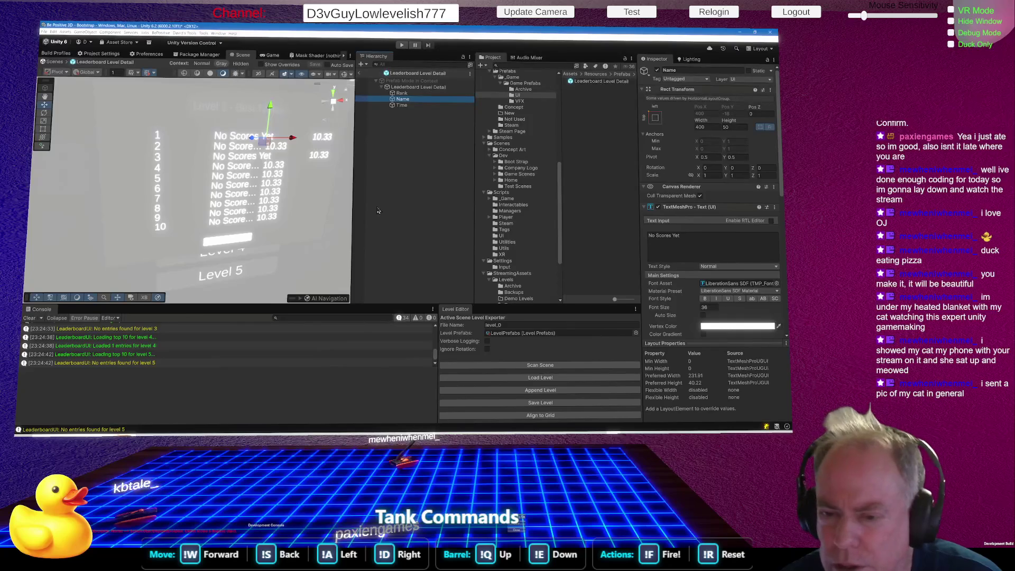
Exit prefab mode and inspect the Detail Panel and the Name 1–3 text settings
{"action": "left_click", "coordinate": [360, 75]}
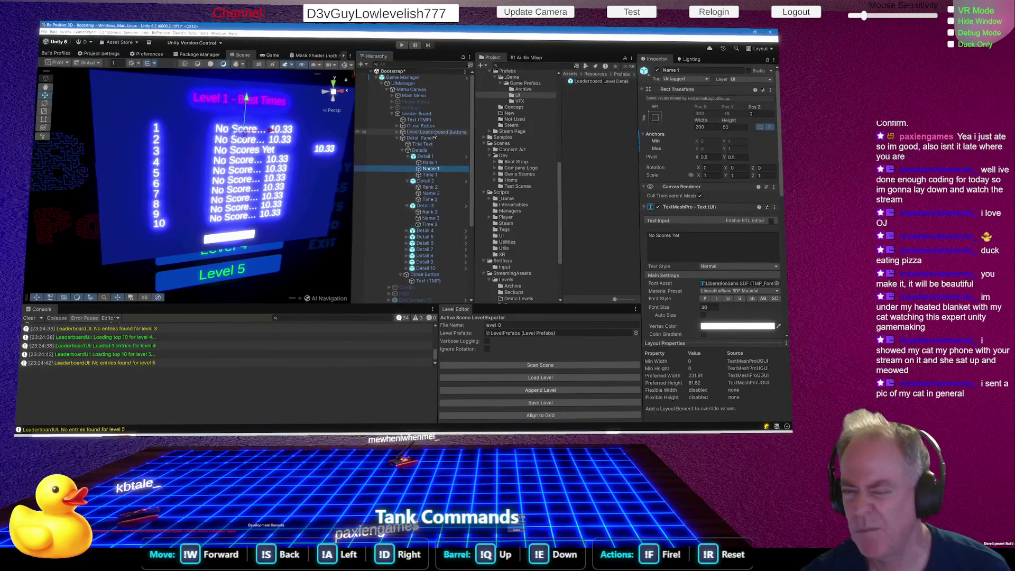
{"action": "left_click", "coordinate": [432, 139]}
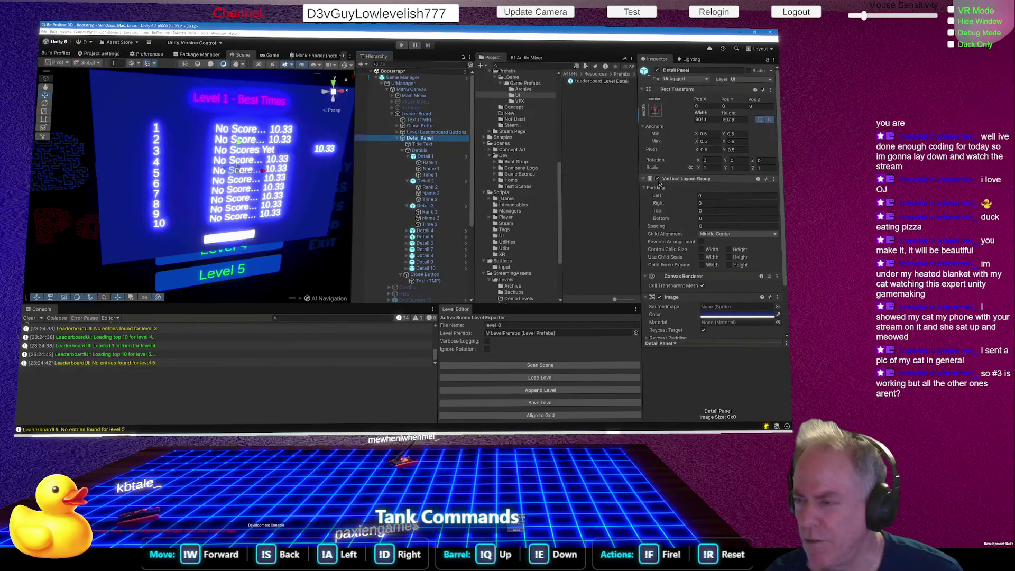
{"action": "left_click", "coordinate": [452, 168]}
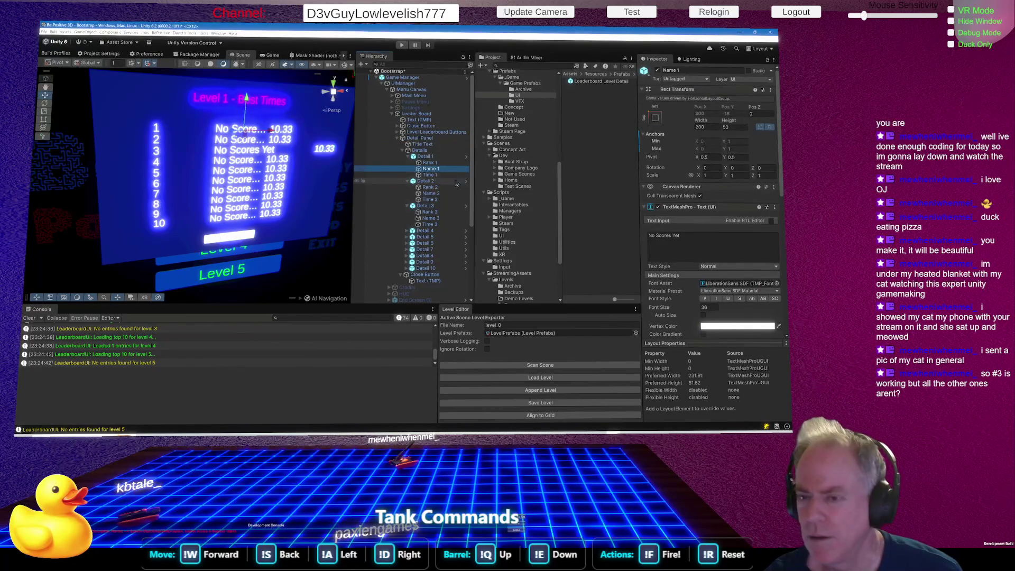
{"action": "left_click", "coordinate": [442, 193]}
{"action": "left_click", "coordinate": [437, 219]}
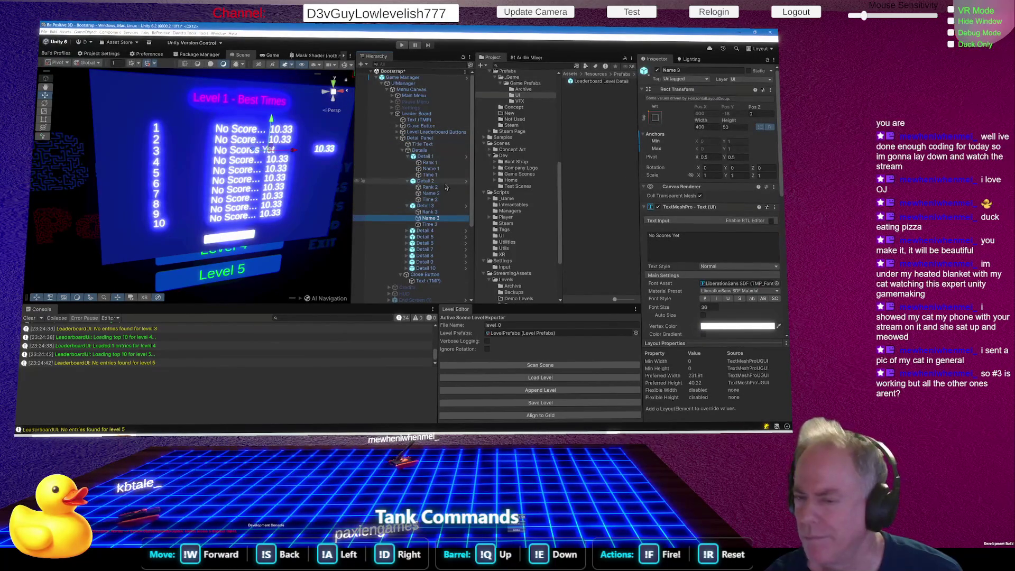
Compare the Details container and Detail 1–3 row layouts, then disable Details' Vertical Layout Group
{"action": "left_click", "coordinate": [426, 150]}
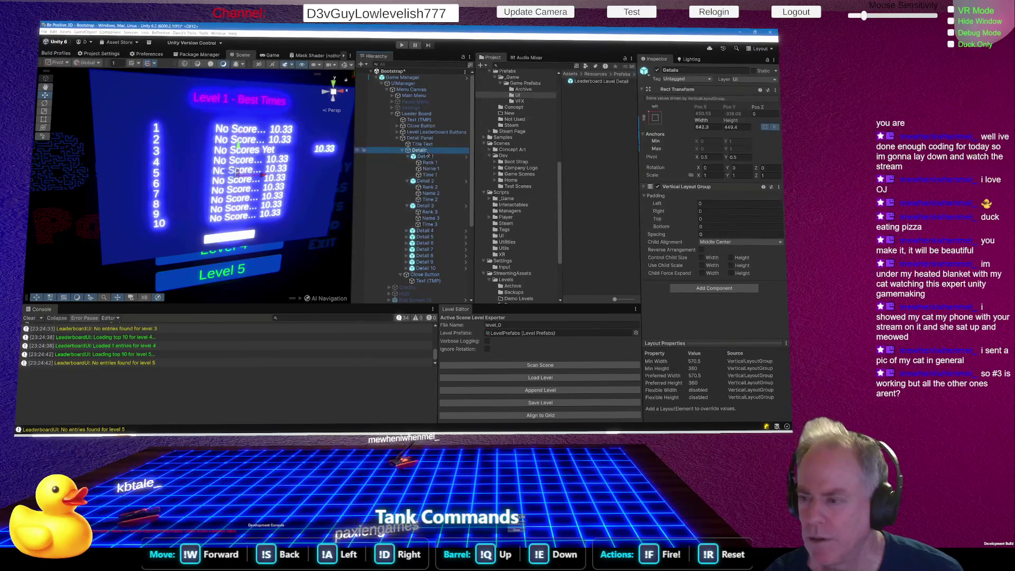
{"action": "left_click", "coordinate": [425, 157]}
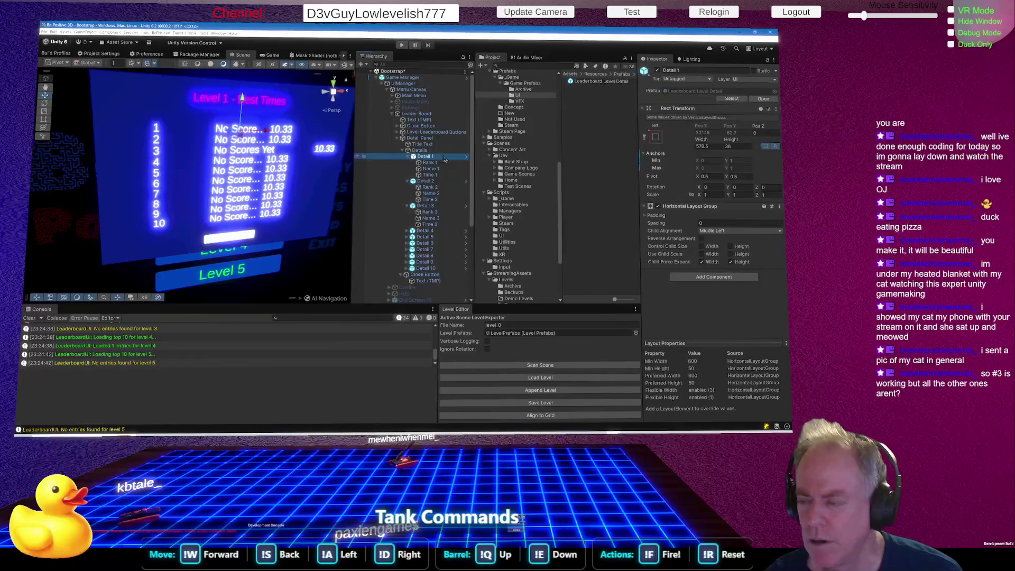
{"action": "left_click", "coordinate": [439, 194]}
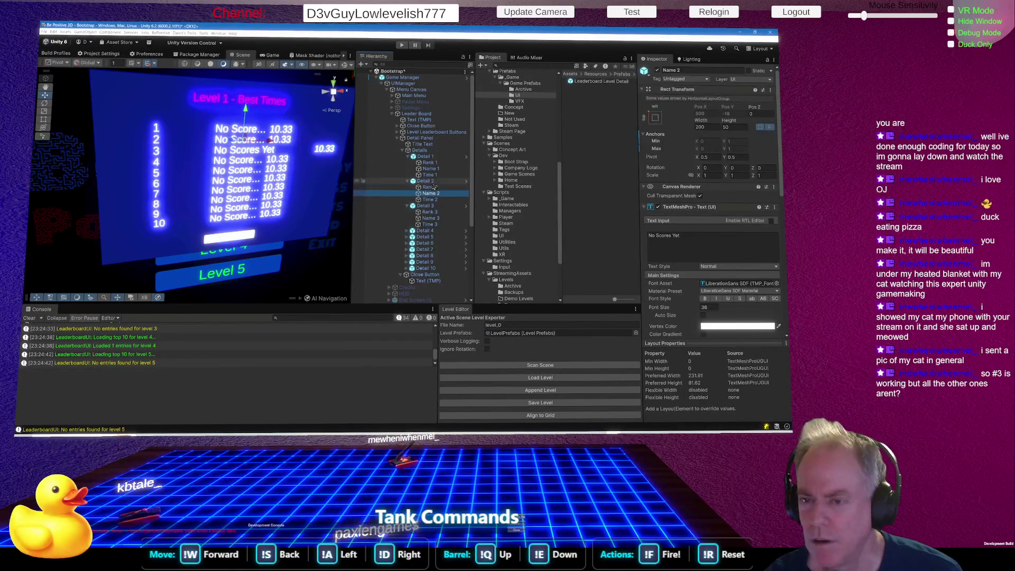
{"action": "left_click", "coordinate": [426, 181]}
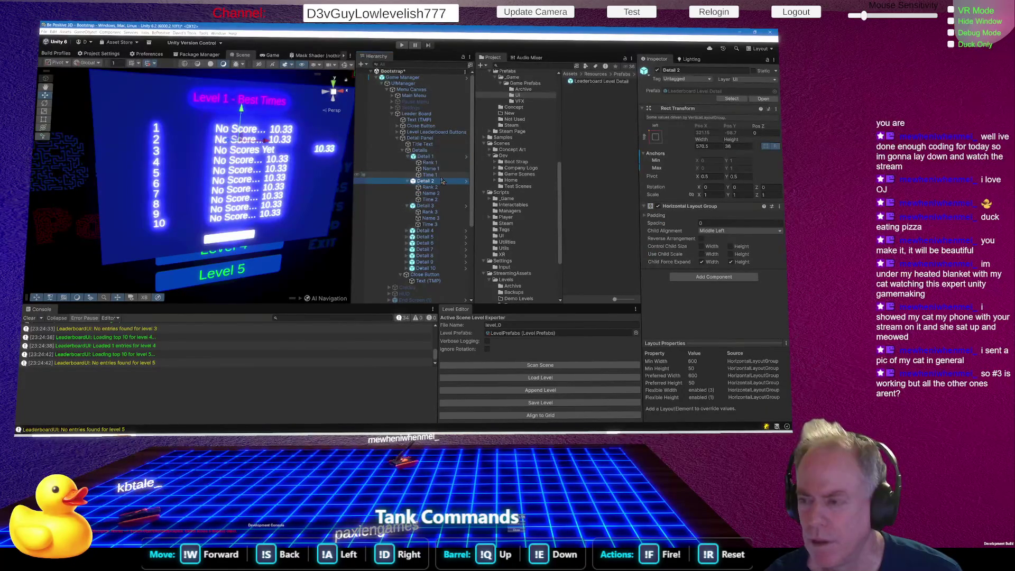
{"action": "left_click", "coordinate": [441, 207]}
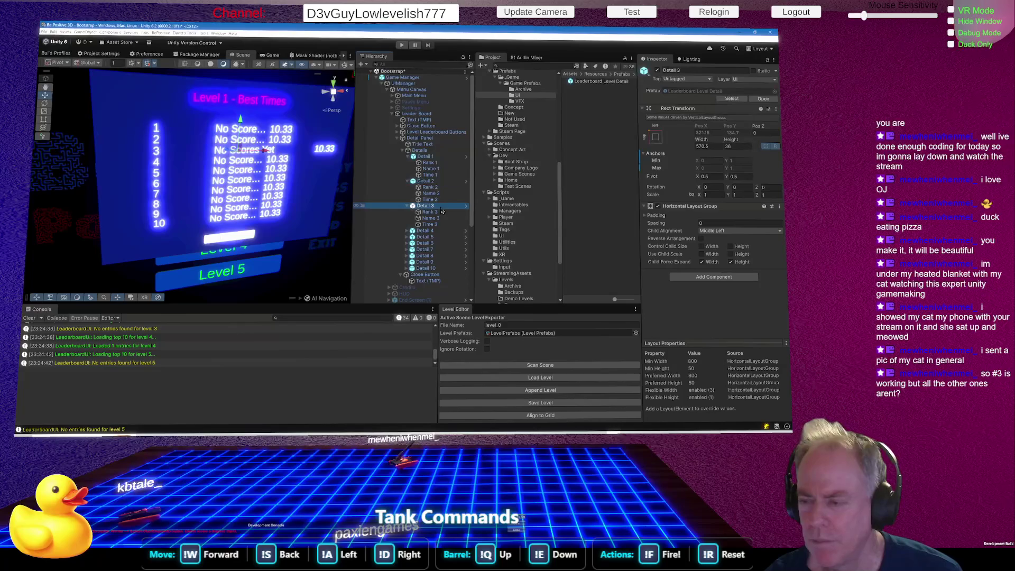
{"action": "left_click", "coordinate": [421, 150]}
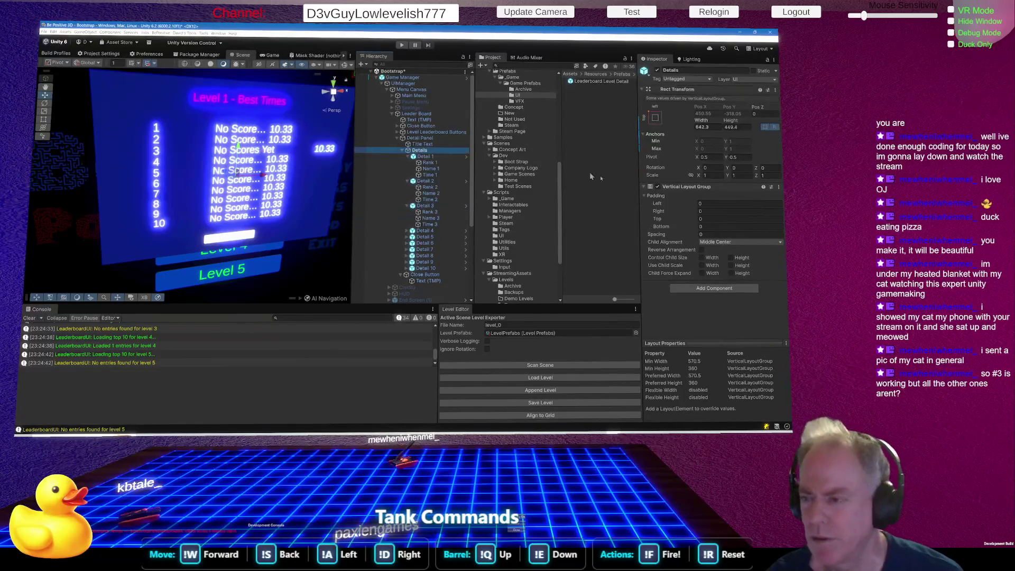
{"action": "left_click", "coordinate": [658, 186]}
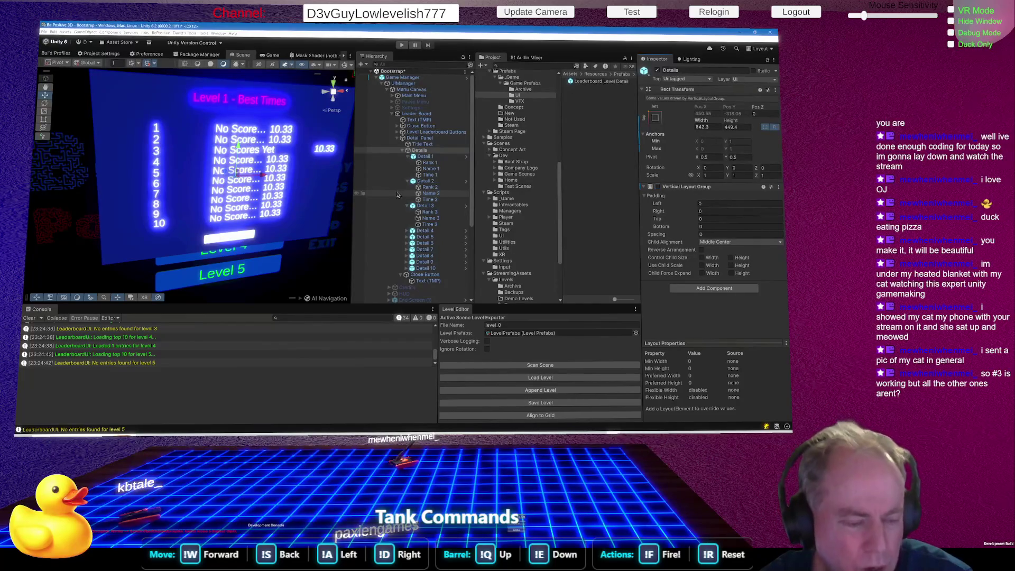
{"action": "key", "text": "alt+Tab"}
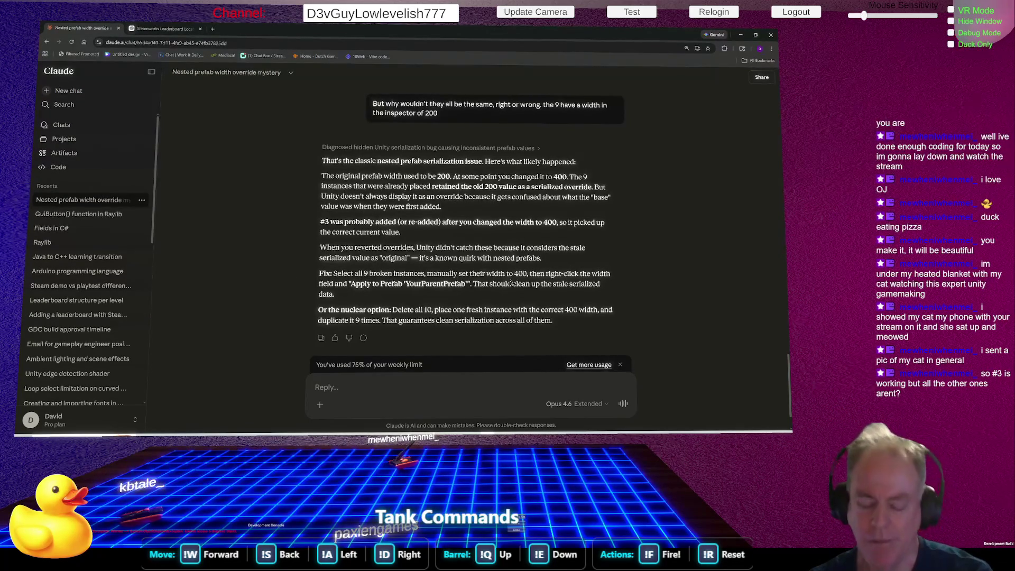
{"action": "key", "text": "alt+Tab"}
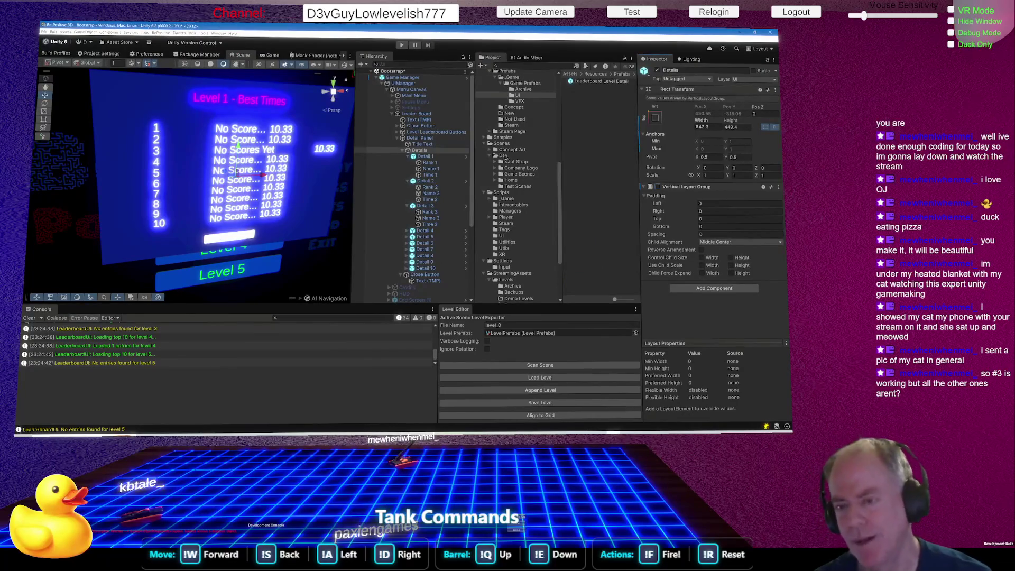
Expand Details and multi-select Name 1, Name 2 and Name 4 through Name 10
{"action": "left_click", "coordinate": [404, 152]}
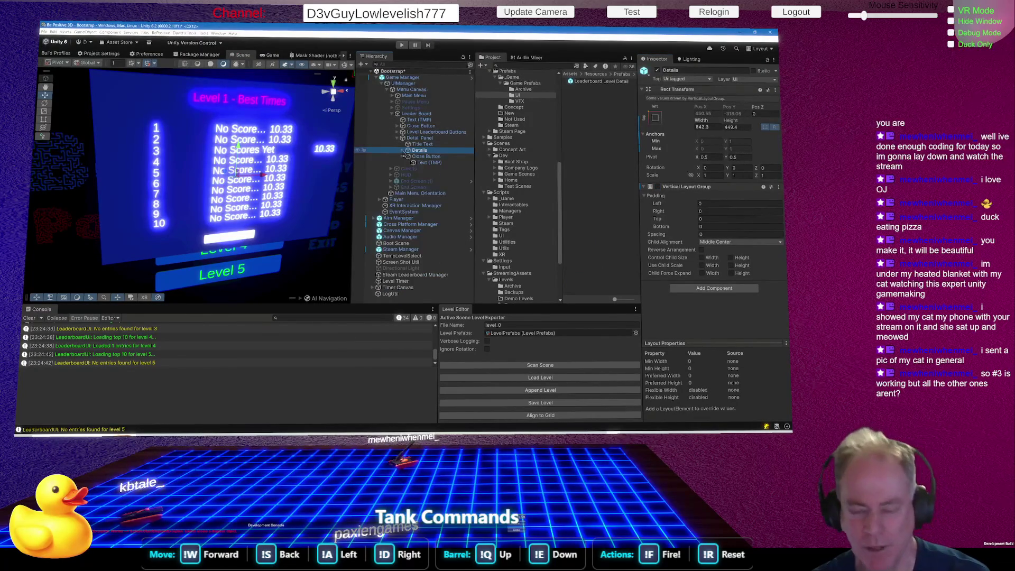
{"action": "left_click", "coordinate": [404, 151]}
{"action": "scroll", "coordinate": [417, 154], "scroll_direction": "down", "scroll_amount": 3}
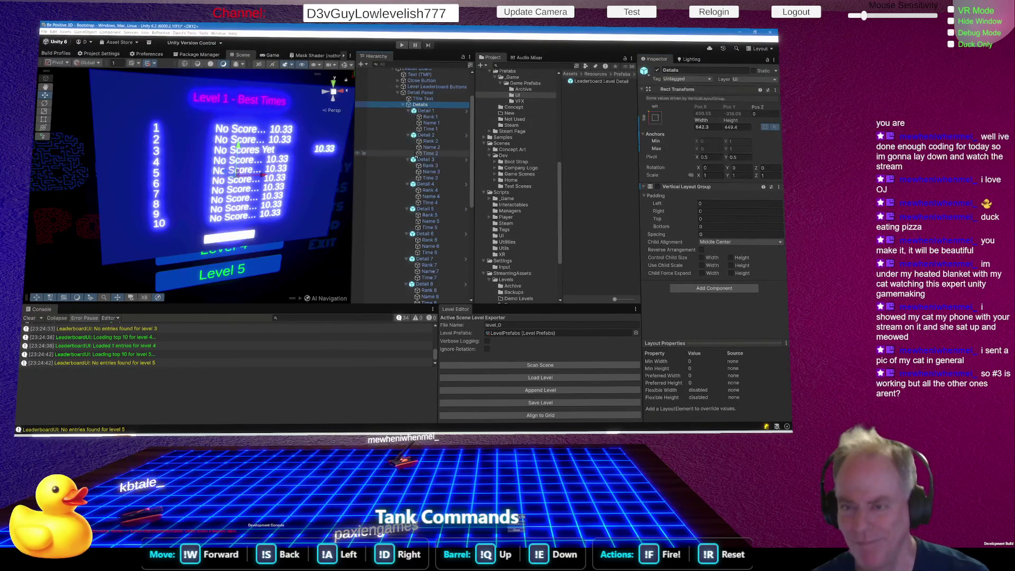
{"action": "left_click", "coordinate": [433, 123]}
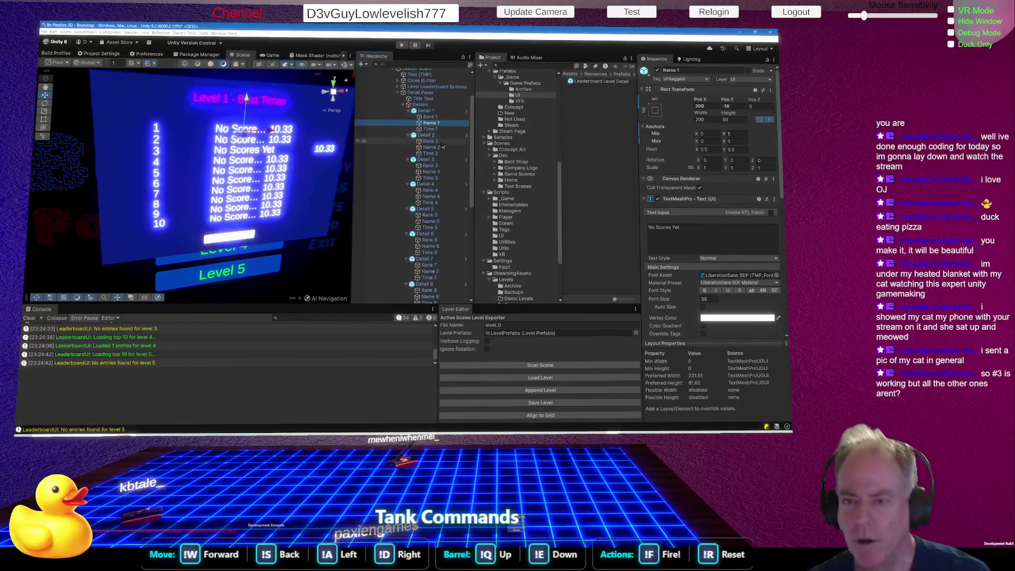
{"action": "left_click", "coordinate": [442, 149], "text": "ctrl"}
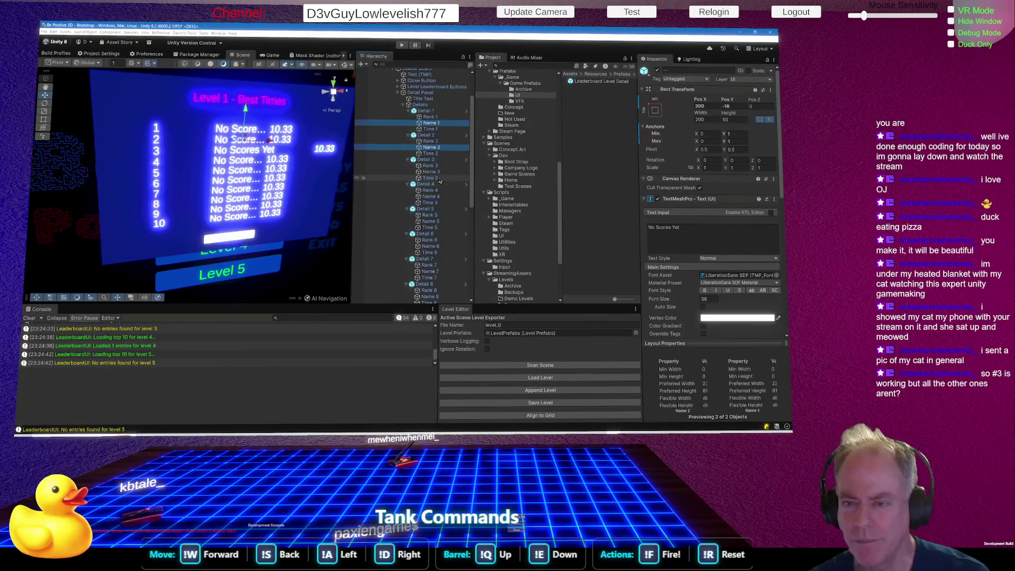
{"action": "left_click", "coordinate": [431, 221], "text": "ctrl"}
{"action": "left_click", "coordinate": [431, 246], "text": "ctrl"}
{"action": "left_click", "coordinate": [430, 271], "text": "ctrl"}
{"action": "left_click", "coordinate": [431, 296], "text": "ctrl"}
{"action": "scroll", "coordinate": [447, 247], "scroll_direction": "down", "scroll_amount": 3}
{"action": "scroll", "coordinate": [447, 247], "scroll_direction": "down", "scroll_amount": 3}
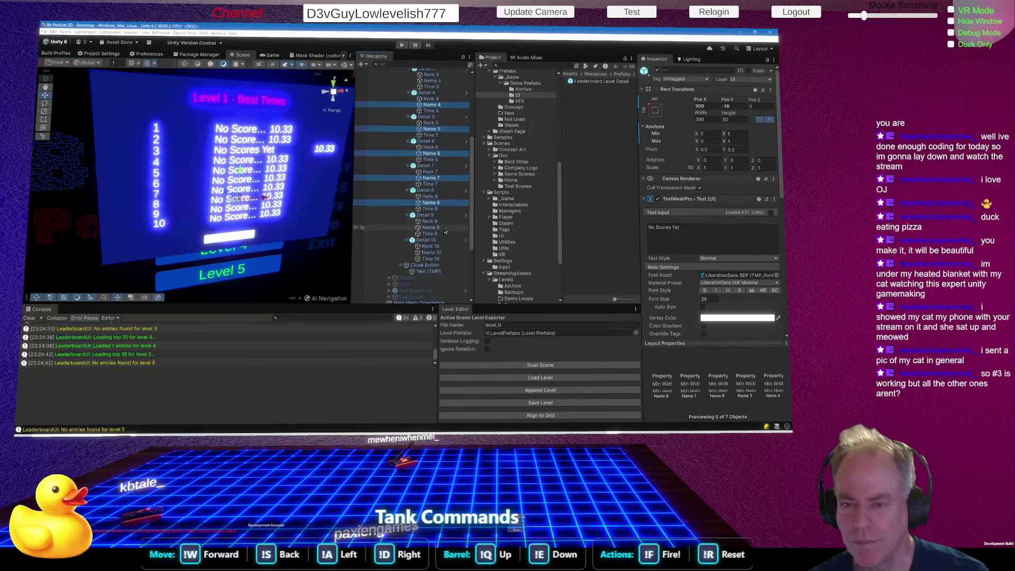
{"action": "left_click", "coordinate": [439, 230], "text": "ctrl"}
{"action": "left_click", "coordinate": [439, 253], "text": "ctrl"}
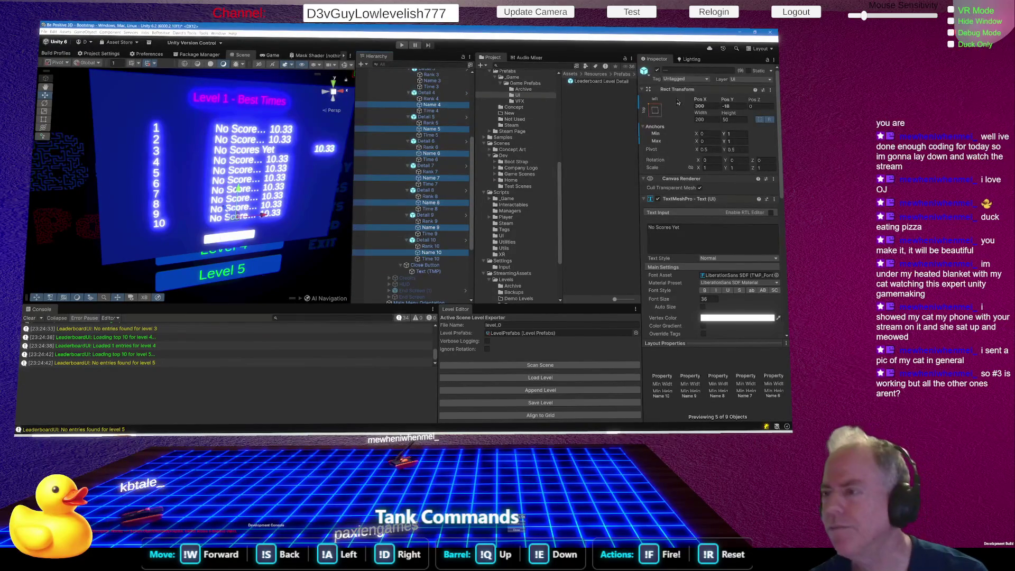
Set the Rect Transform Width of the selected Name texts to 400
{"action": "left_click", "coordinate": [711, 120]}
{"action": "type", "text": "4"}
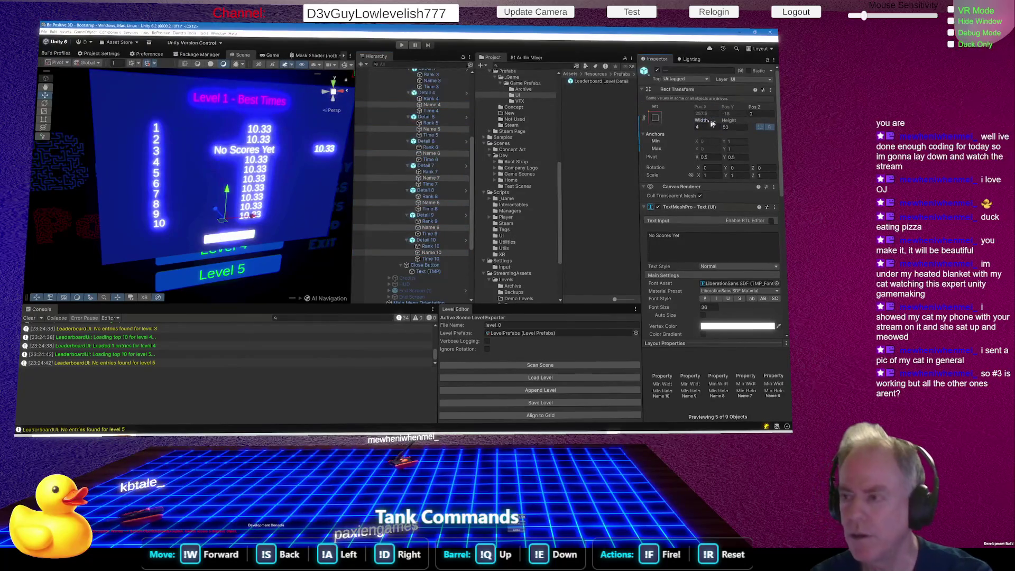
{"action": "left_click", "coordinate": [708, 127]}
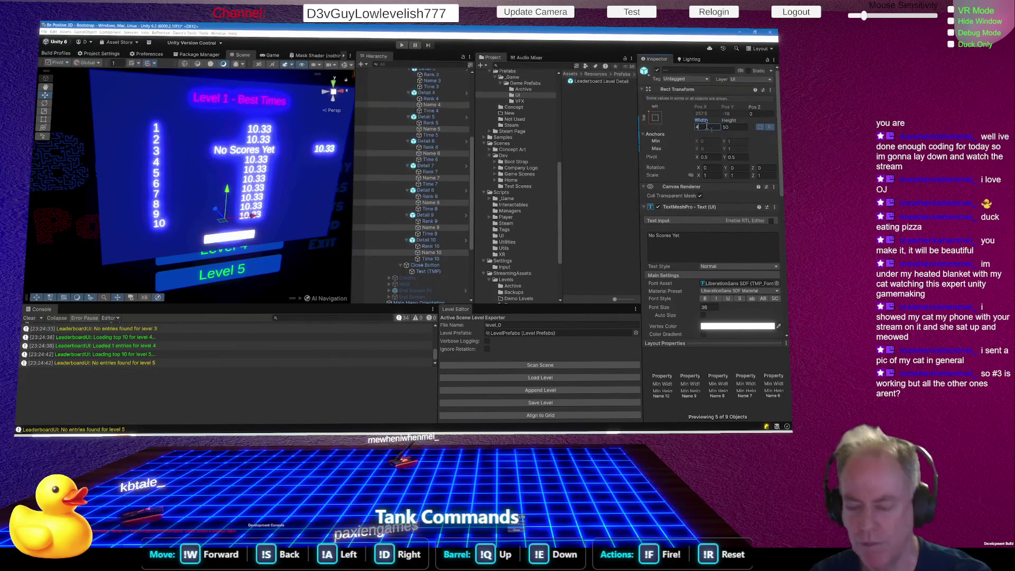
{"action": "type", "text": "00"}
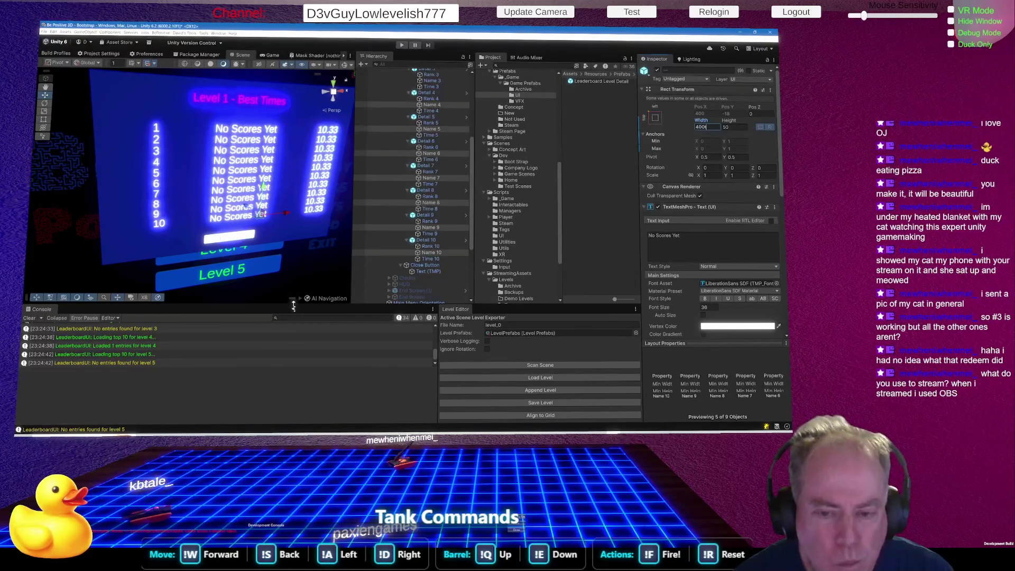
Enlarge the Console and open the 'Found leaderboard Level_1' log line's source in Rider
{"action": "left_click_drag", "start_coordinate": [294, 305], "coordinate": [294, 283]}
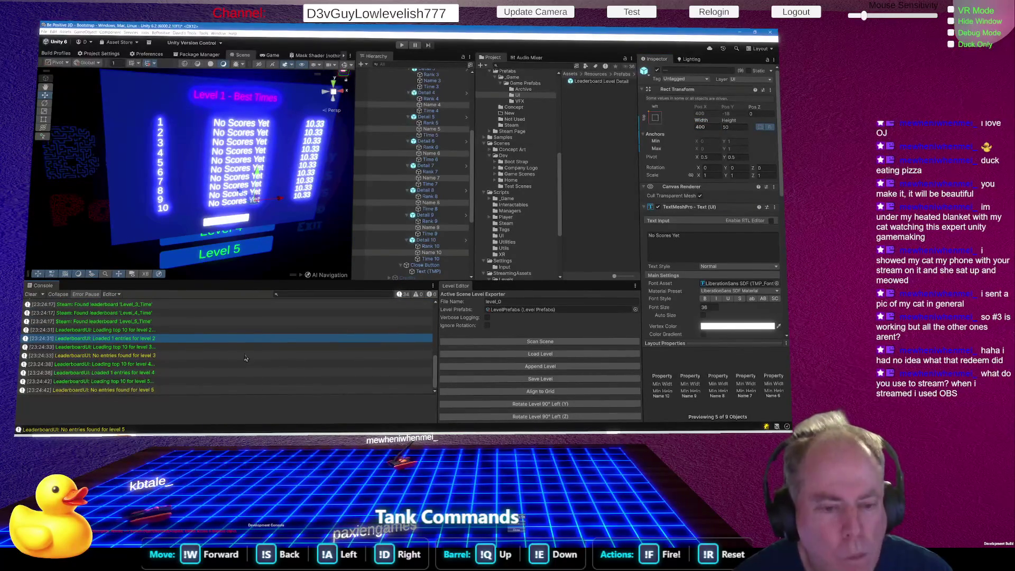
{"action": "scroll", "coordinate": [246, 359], "scroll_direction": "up", "scroll_amount": 2}
{"action": "scroll", "coordinate": [245, 359], "scroll_direction": "down", "scroll_amount": 1}
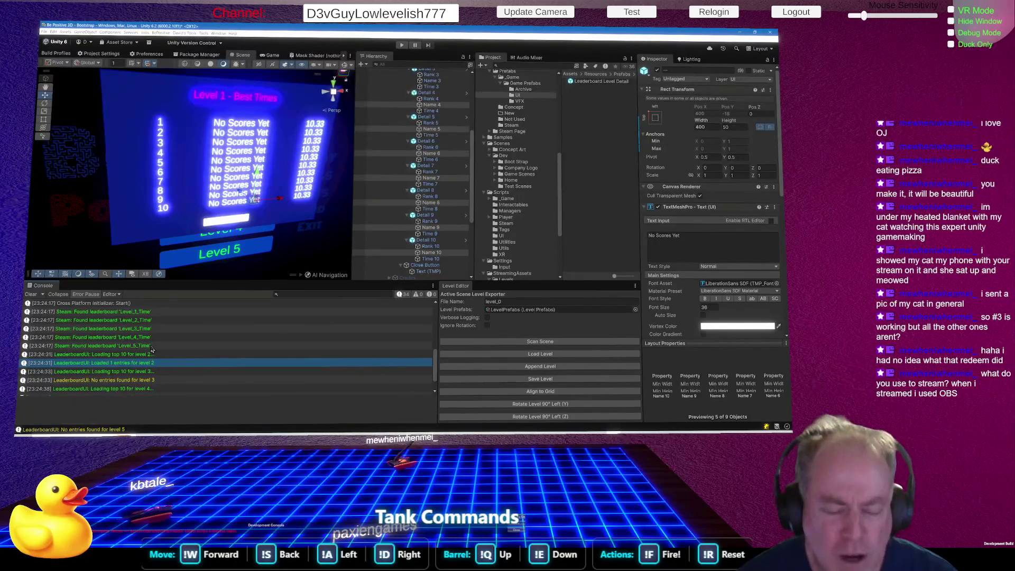
{"action": "double_click", "coordinate": [144, 312]}
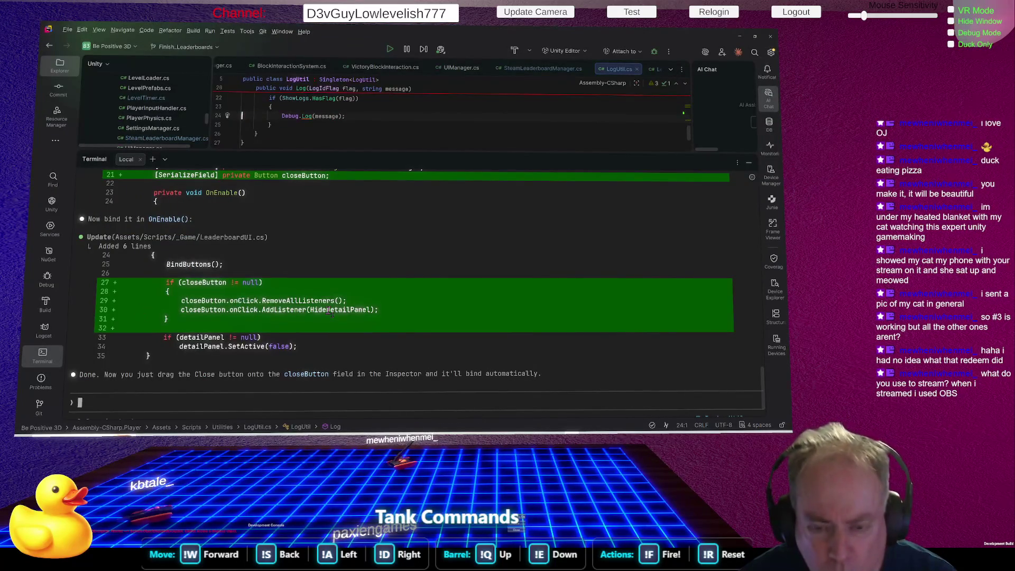
Resize Rider's code editor area above the terminal
{"action": "left_click_drag", "start_coordinate": [465, 154], "coordinate": [475, 315]}
{"action": "scroll", "coordinate": [472, 272], "scroll_direction": "up", "scroll_amount": 2}
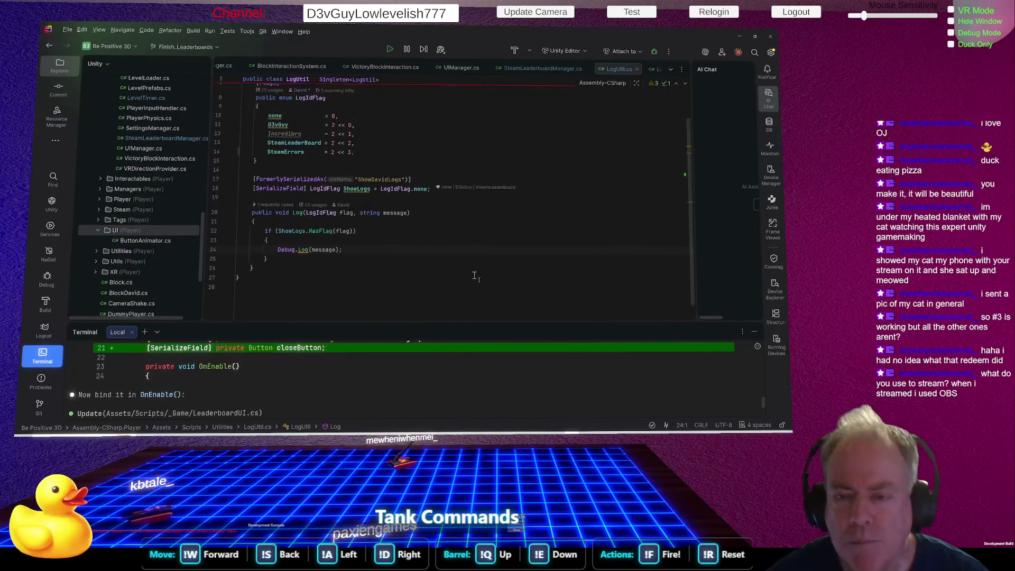
{"action": "scroll", "coordinate": [474, 275], "scroll_direction": "down", "scroll_amount": 1}
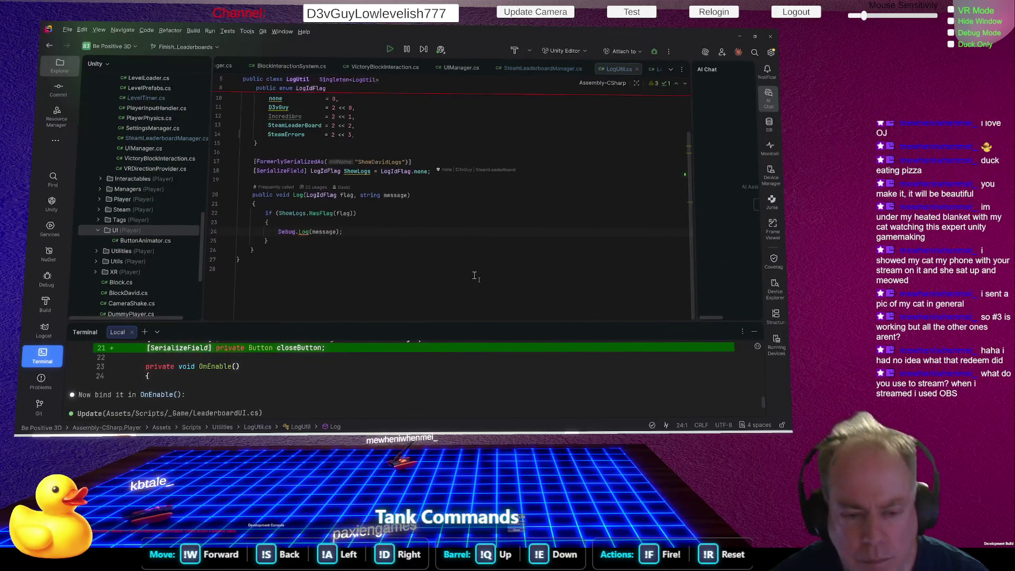
{"action": "left_click_drag", "start_coordinate": [476, 324], "coordinate": [489, 219]}
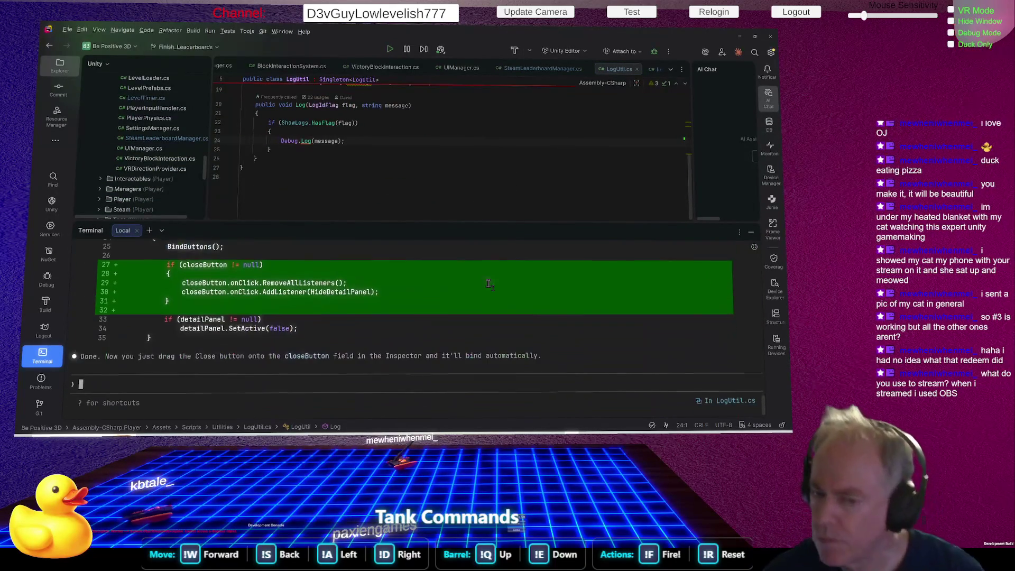
Open SteamLeaderboardManager.cs line 69 from the 'Found leaderboard' Console entry's stack trace
{"action": "key", "text": "alt+Tab"}
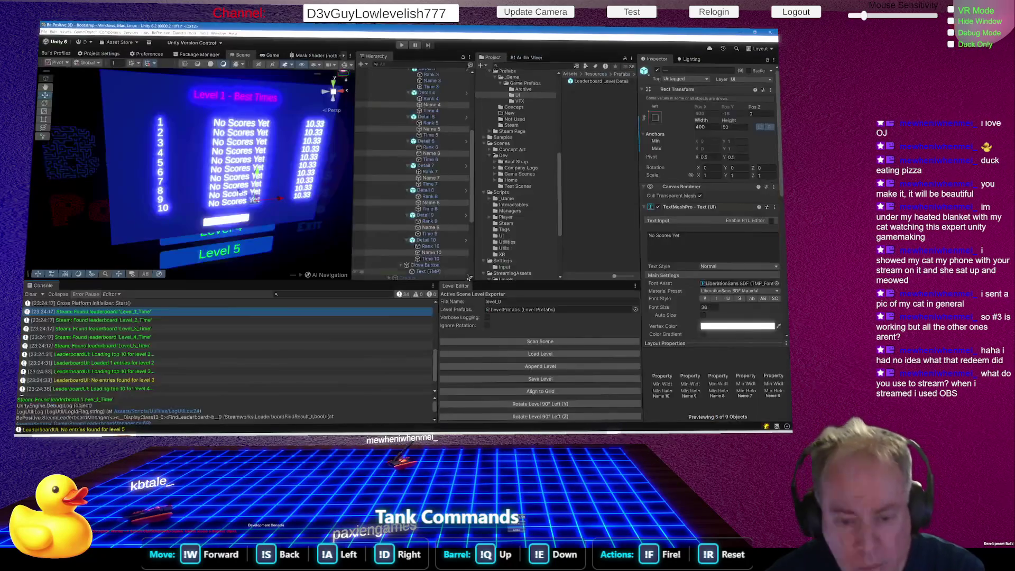
{"action": "left_click", "coordinate": [131, 320]}
{"action": "key", "text": "alt+Tab"}
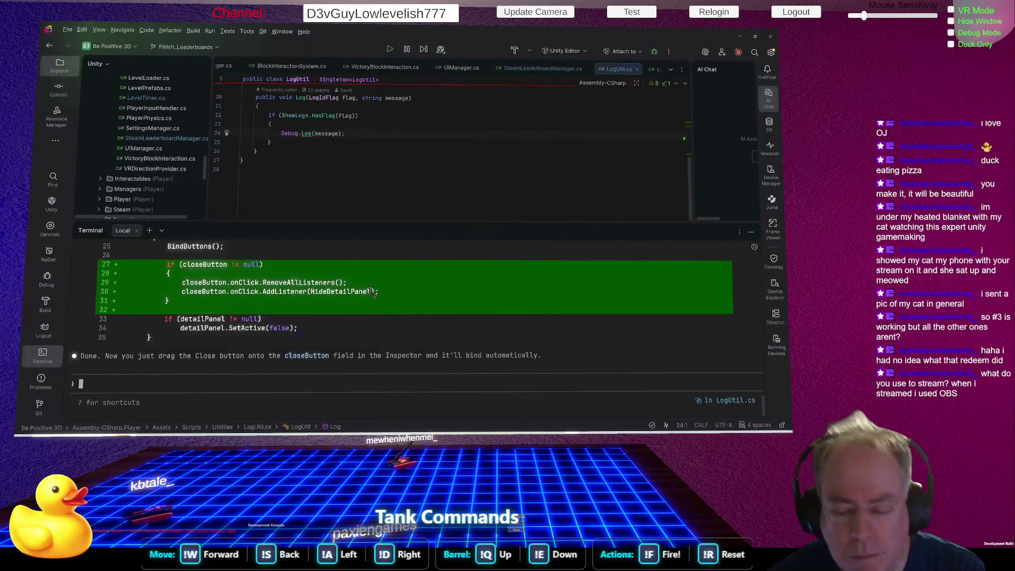
{"action": "key", "text": "alt+Tab"}
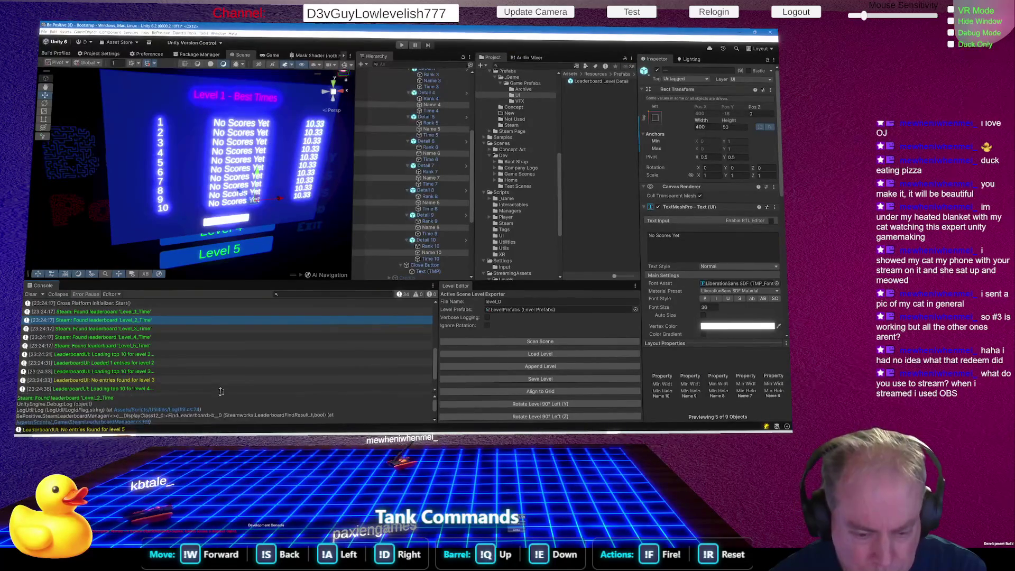
{"action": "left_click_drag", "start_coordinate": [218, 395], "coordinate": [214, 368]}
{"action": "left_click", "coordinate": [137, 394]}
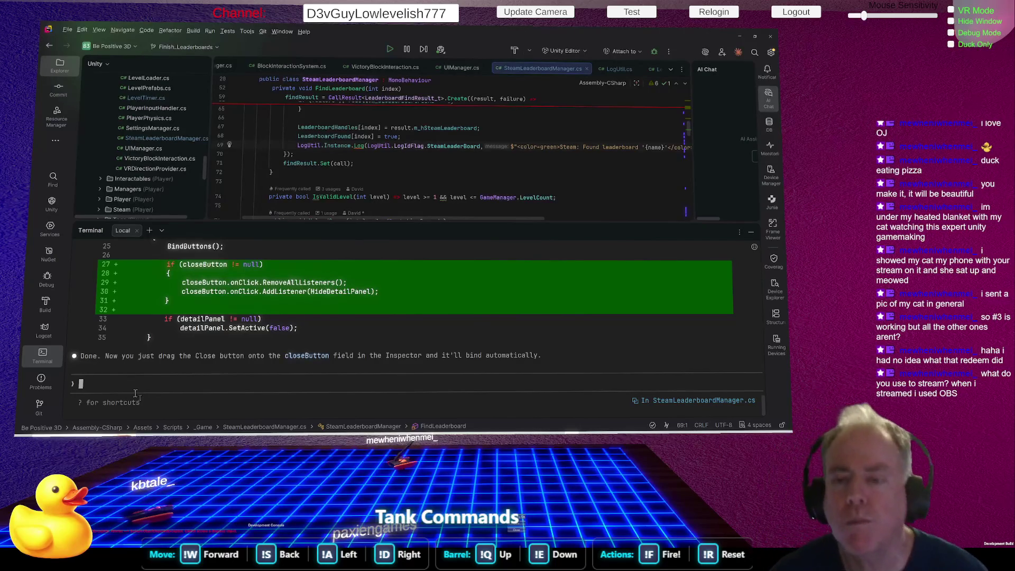
{"action": "left_click", "coordinate": [537, 224]}
{"action": "left_click_drag", "start_coordinate": [537, 225], "coordinate": [536, 271]}
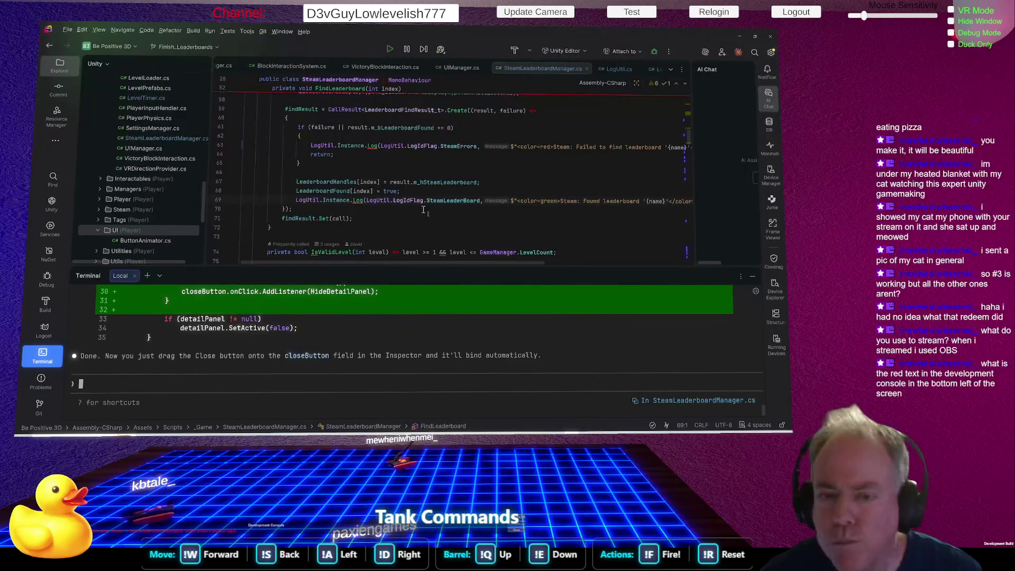
{"action": "scroll", "coordinate": [574, 264], "scroll_direction": "right", "scroll_amount": 3}
{"action": "scroll", "coordinate": [558, 248], "scroll_direction": "left", "scroll_amount": 3}
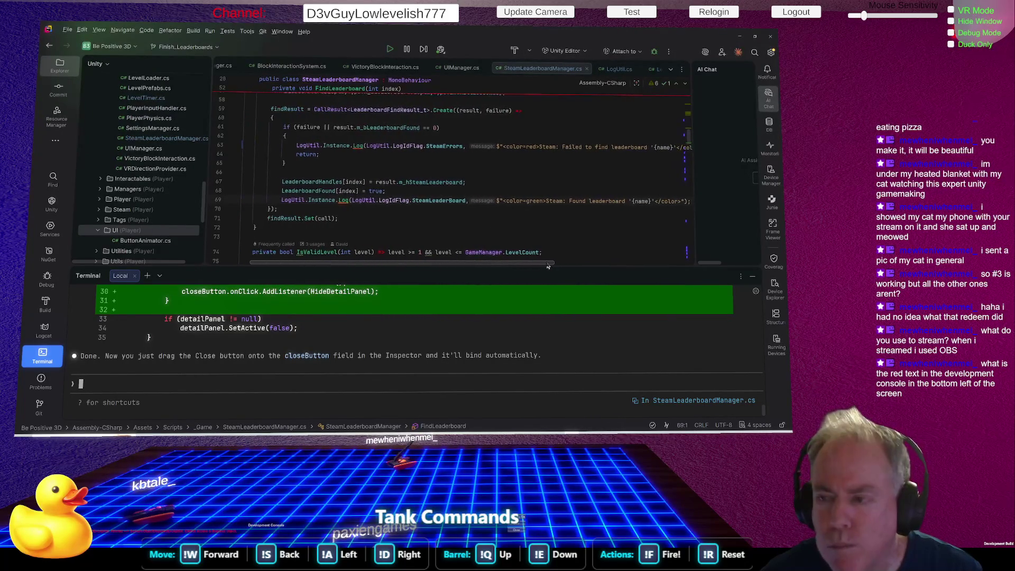
{"action": "left_click", "coordinate": [646, 201]}
{"action": "scroll", "coordinate": [509, 172], "scroll_direction": "up", "scroll_amount": 4}
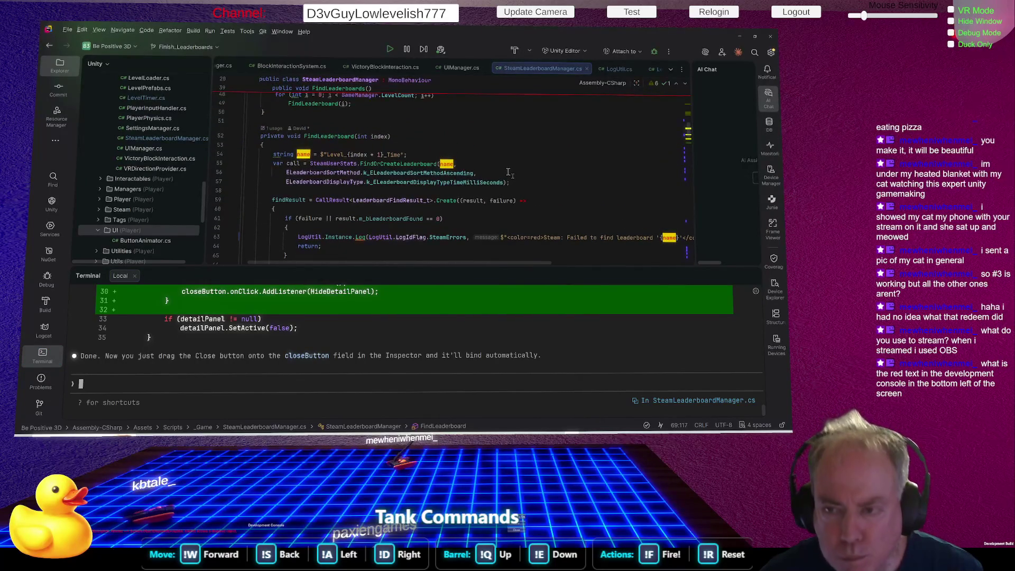
{"action": "scroll", "coordinate": [509, 173], "scroll_direction": "up", "scroll_amount": 1}
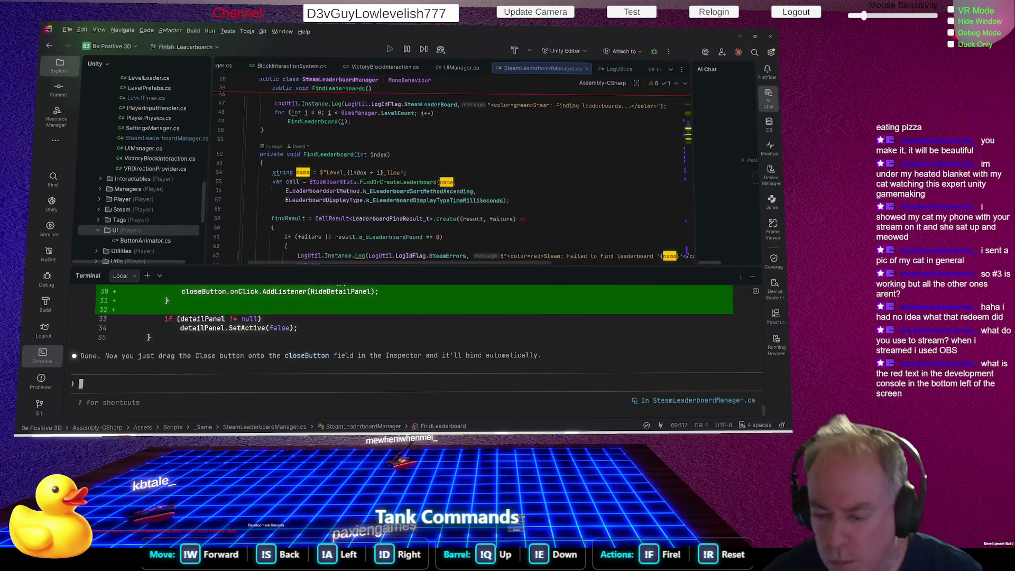
{"action": "mouse_move", "coordinate": [489, 433]}
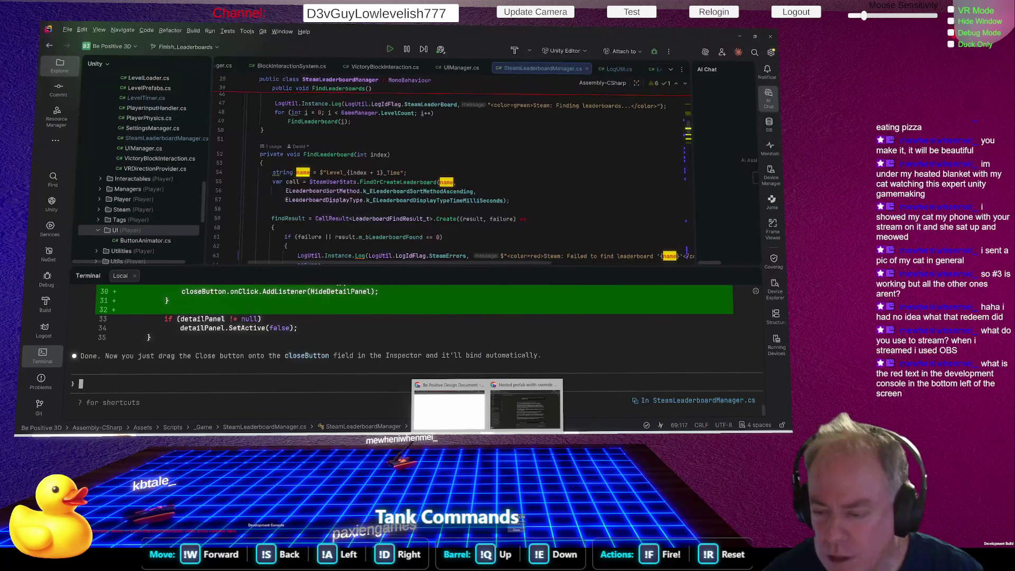
Bring up the 'Nested prefab width override mystery' Claude chat from the Chrome taskbar icon
{"action": "left_click", "coordinate": [501, 414]}
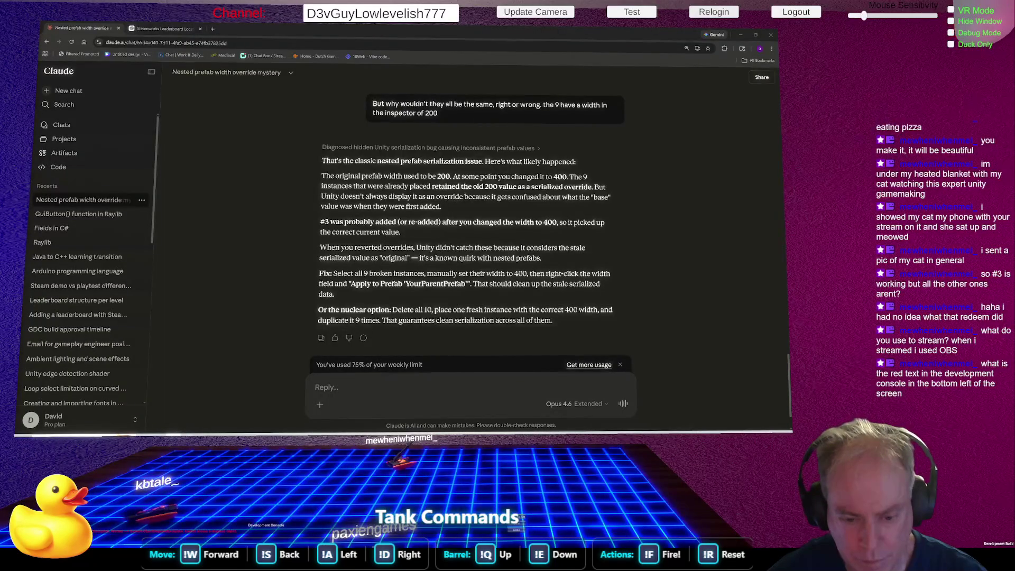
Switch from the Twitch Integration Chrome window to the ChatGPT Steamworks Leaderboard tab
{"action": "mouse_move", "coordinate": [173, 433]}
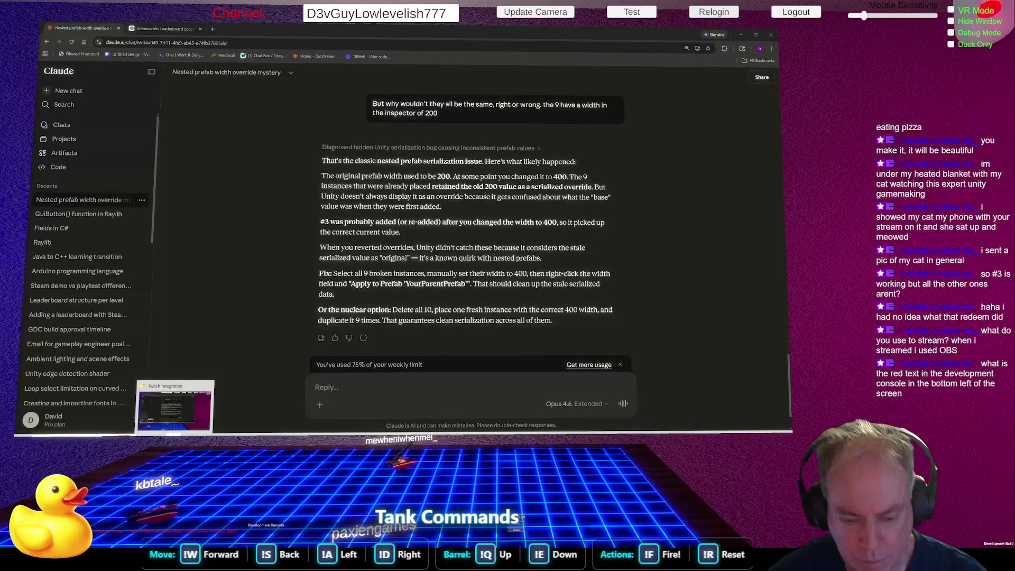
{"action": "left_click", "coordinate": [207, 391]}
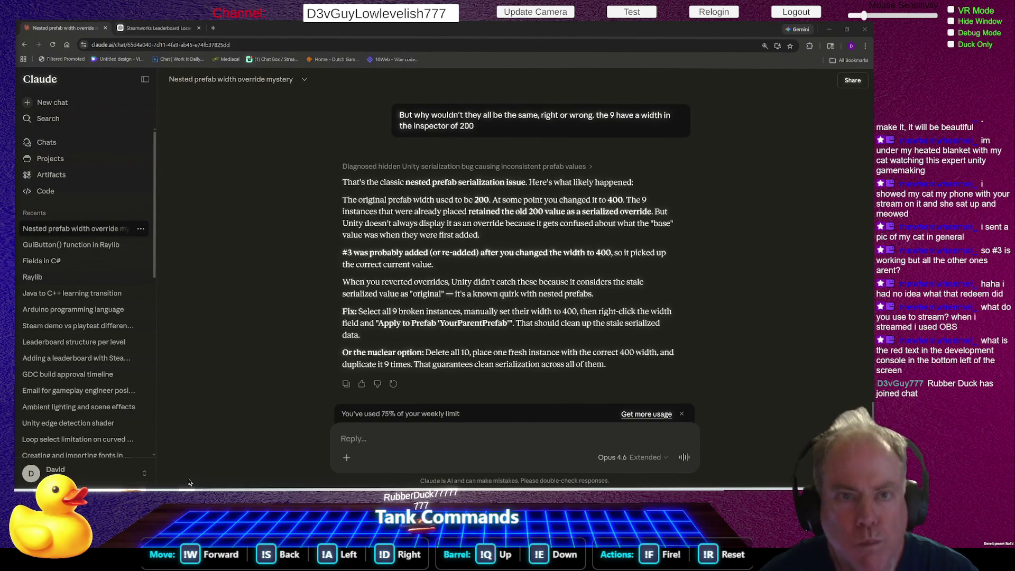
{"action": "key", "text": "ctrl+Tab"}
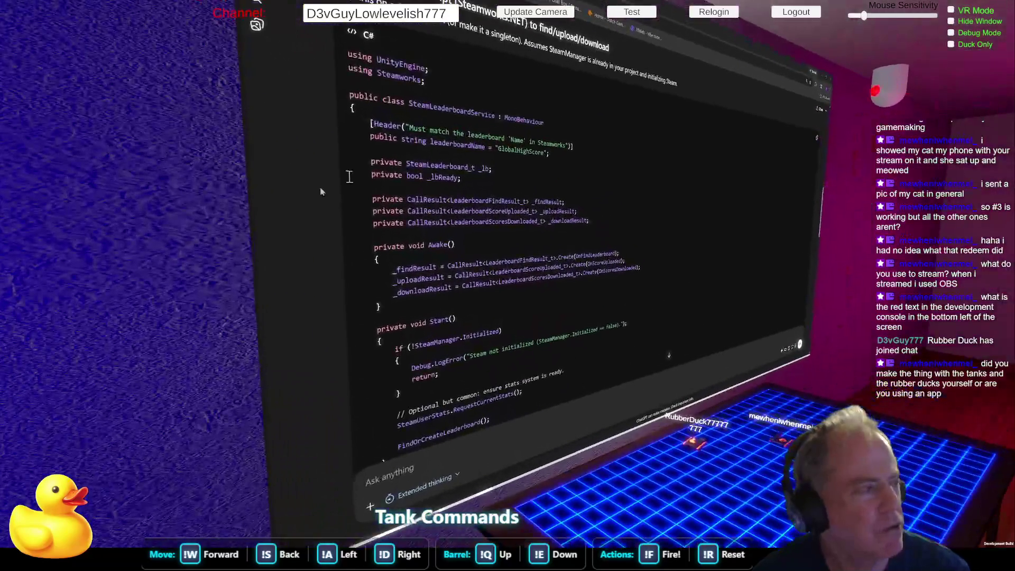
Highlight the SteamLeaderboardService fields, Awake/Start methods and the _lbReady initialization check
{"action": "mouse_move", "coordinate": [591, 223]}
{"action": "left_mouse_down"}
{"action": "mouse_move", "coordinate": [489, 221]}
{"action": "mouse_move", "coordinate": [373, 196]}
{"action": "mouse_move", "coordinate": [406, 94]}
{"action": "left_mouse_up"}
{"action": "mouse_move", "coordinate": [359, 236]}
{"action": "left_mouse_down"}
{"action": "mouse_move", "coordinate": [370, 248]}
{"action": "mouse_move", "coordinate": [382, 344]}
{"action": "left_mouse_up"}
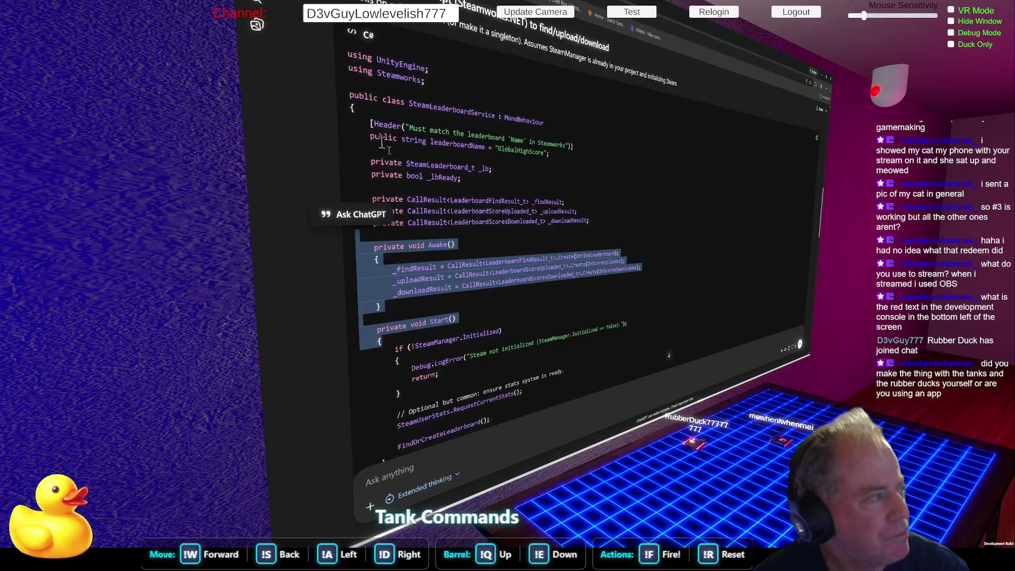
{"action": "mouse_move", "coordinate": [373, 174]}
{"action": "left_mouse_down"}
{"action": "mouse_move", "coordinate": [566, 214]}
{"action": "mouse_move", "coordinate": [619, 288]}
{"action": "mouse_move", "coordinate": [564, 322]}
{"action": "left_mouse_up"}
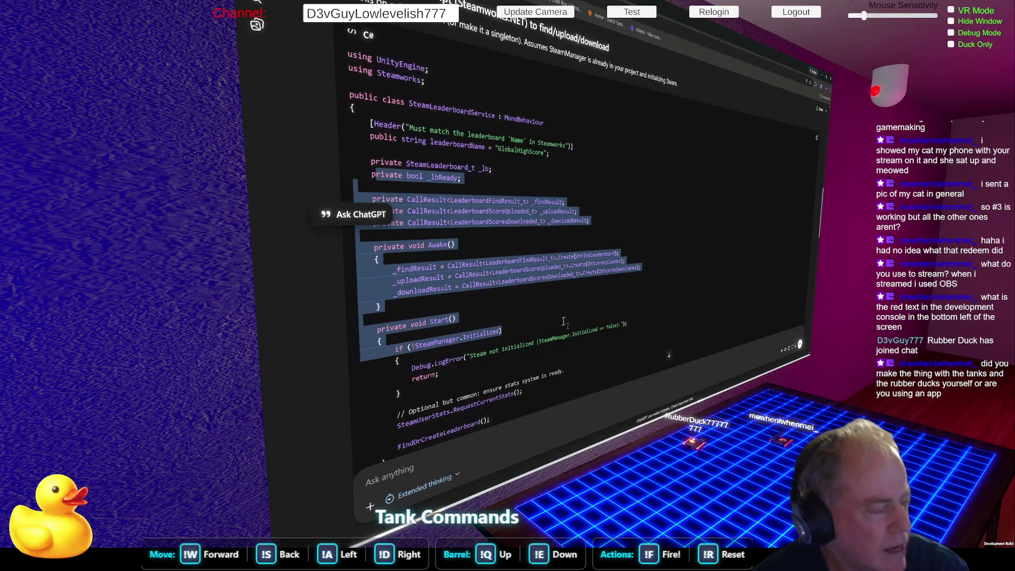
{"action": "left_click", "coordinate": [588, 312]}
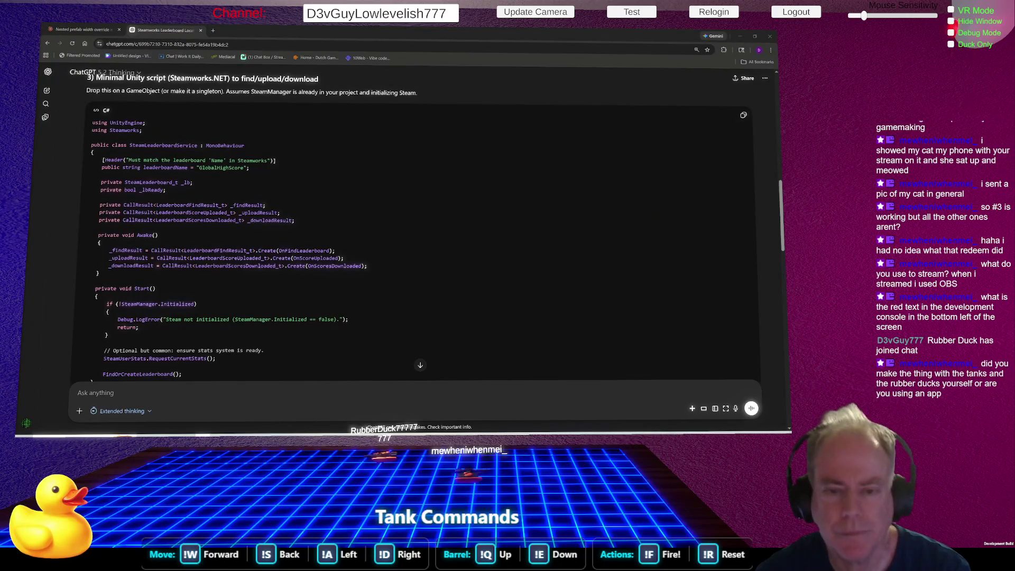
Move through Rider to Unity Hub and open the Twitch Integration project
{"action": "key", "text": "alt+Tab"}
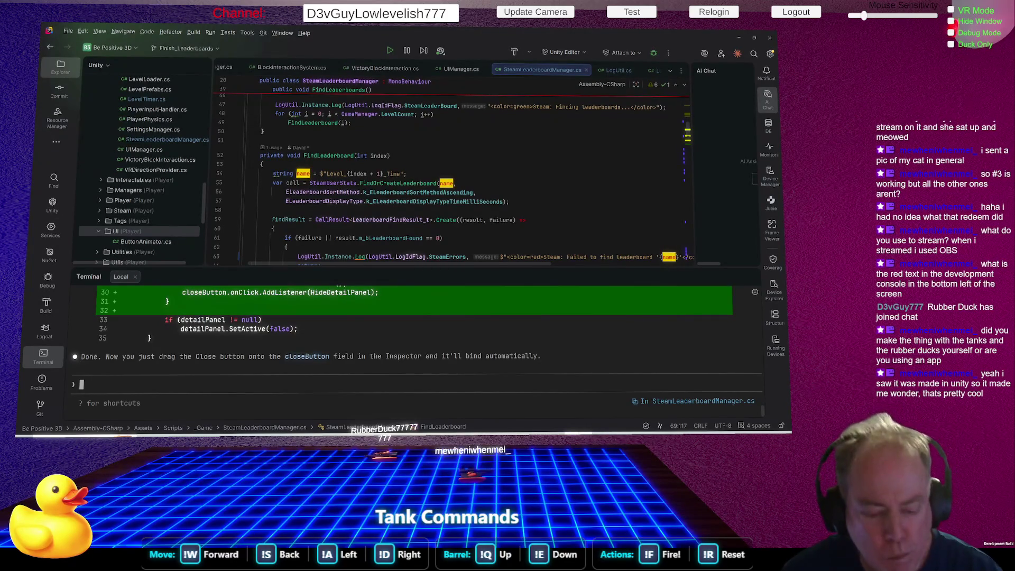
{"action": "key", "text": "alt+Tab"}
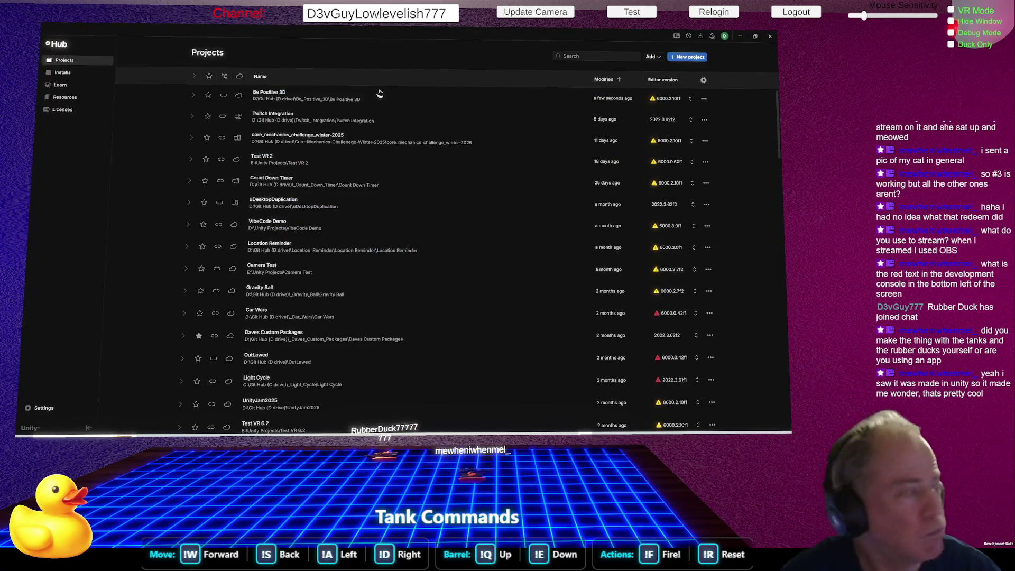
{"action": "left_click", "coordinate": [292, 120]}
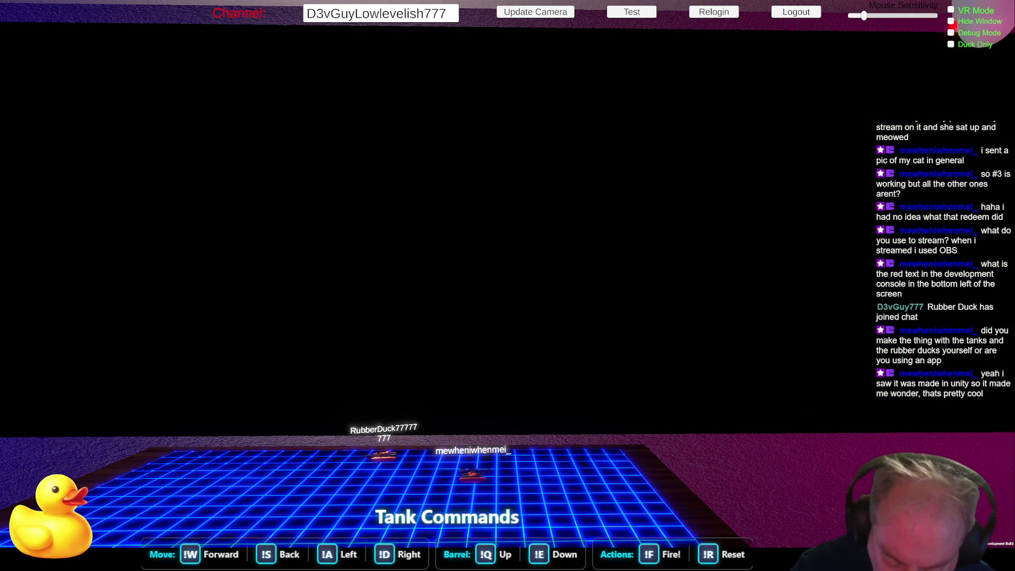
Tick the overlay's Hide Window option so the editor shows, and display the 3D room
{"action": "left_click", "coordinate": [951, 21]}
{"action": "left_click", "coordinate": [951, 21]}
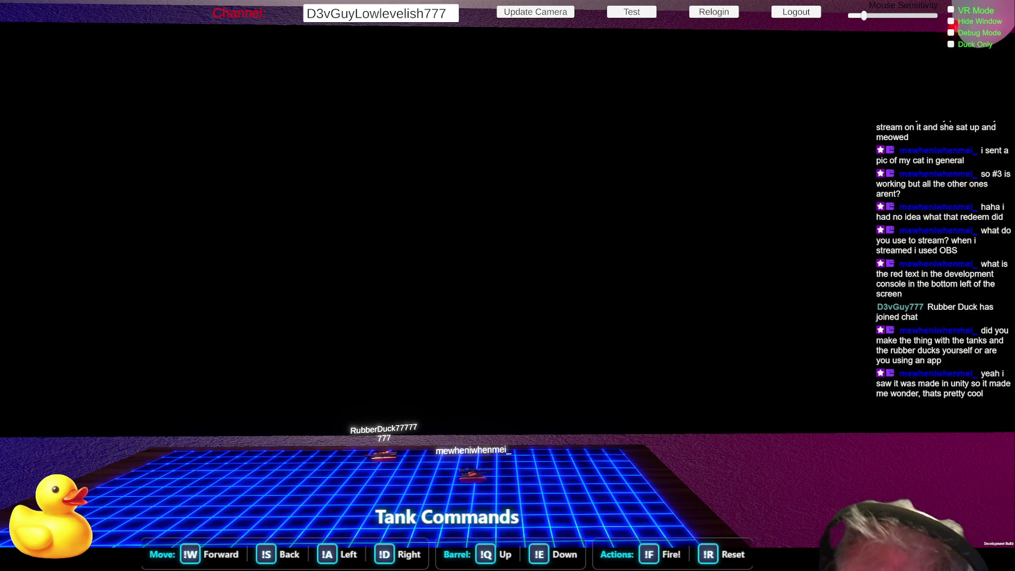
{"action": "left_click", "coordinate": [246, 54]}
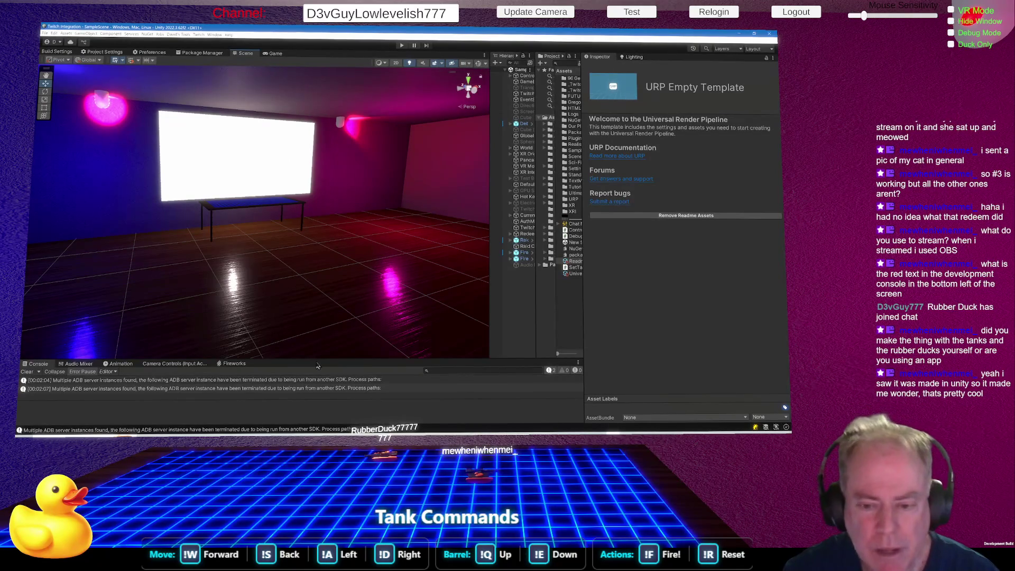
Drag the Scene/Console splitter upward to make the Console taller
{"action": "mouse_move", "coordinate": [318, 360]}
{"action": "left_mouse_down"}
{"action": "mouse_move", "coordinate": [326, 273]}
{"action": "mouse_move", "coordinate": [521, 221]}
{"action": "mouse_move", "coordinate": [351, 222]}
{"action": "left_mouse_up"}
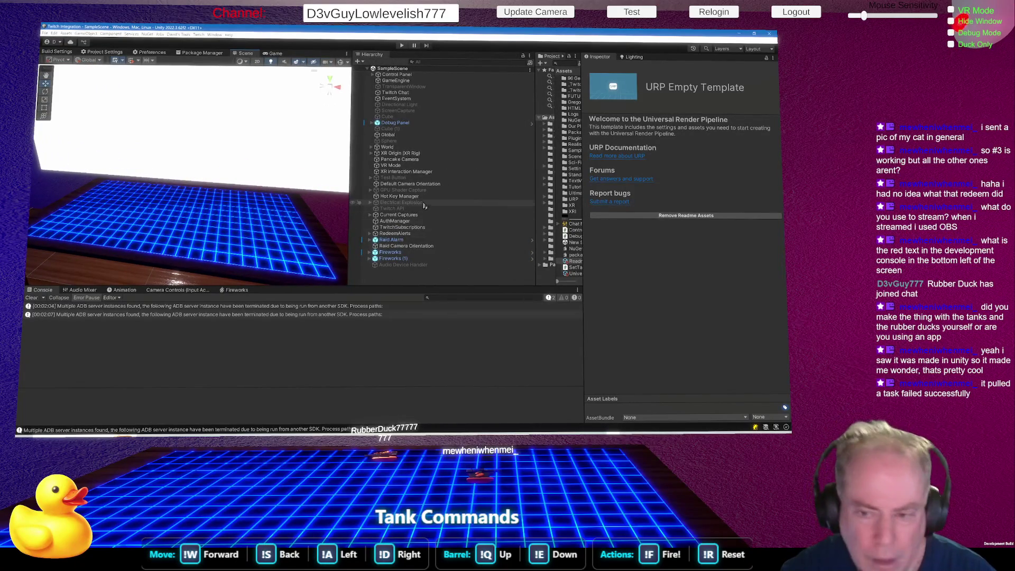
{"action": "left_click", "coordinate": [407, 253]}
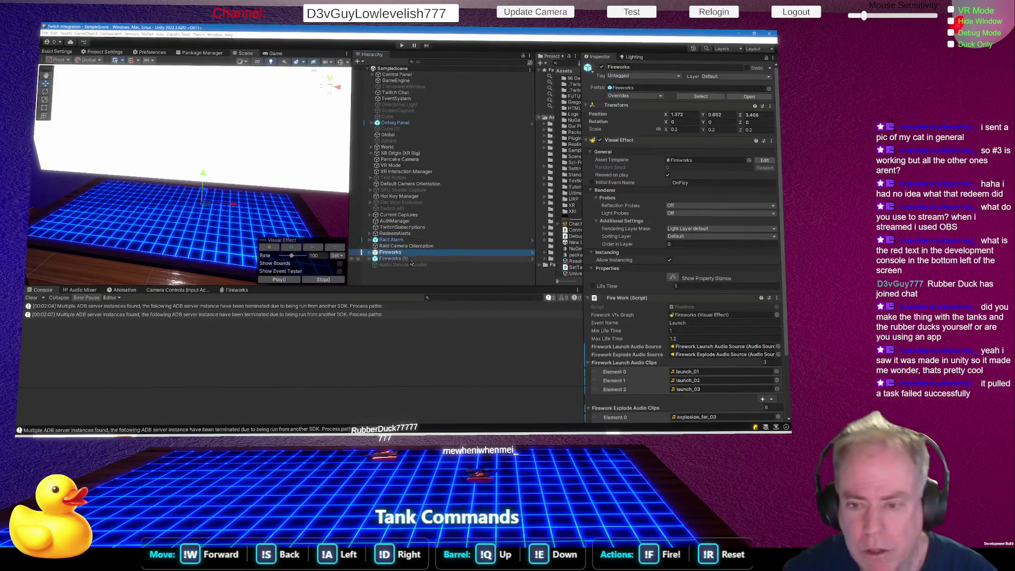
{"action": "left_click", "coordinate": [408, 258]}
{"action": "left_click", "coordinate": [402, 241]}
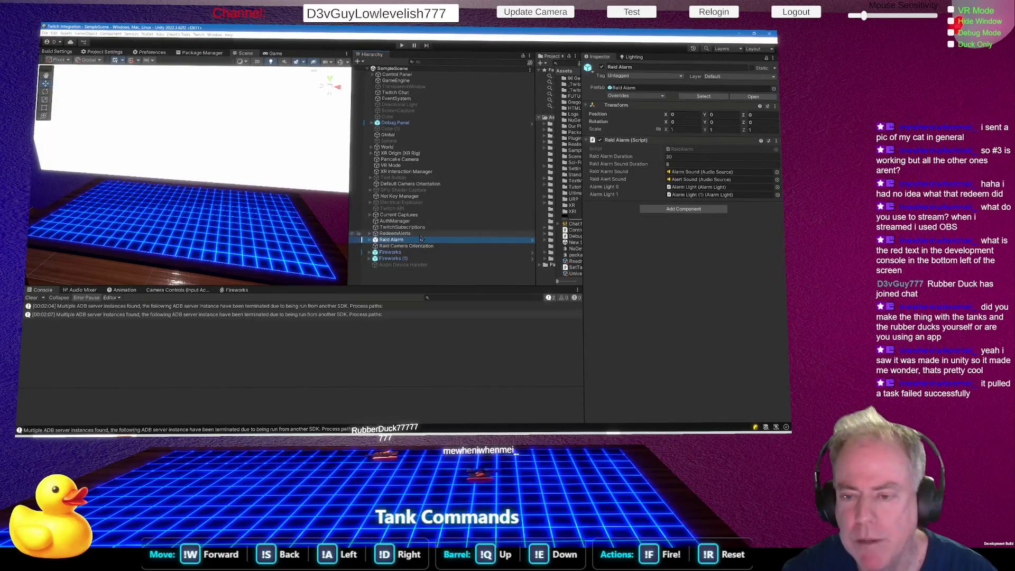
{"action": "left_click", "coordinate": [279, 198]}
{"action": "mouse_move", "coordinate": [280, 198]}
{"action": "left_mouse_down"}
{"action": "mouse_move", "coordinate": [404, 207]}
{"action": "mouse_move", "coordinate": [86, 141]}
{"action": "mouse_move", "coordinate": [353, 136]}
{"action": "mouse_move", "coordinate": [428, 196]}
{"action": "left_mouse_up"}
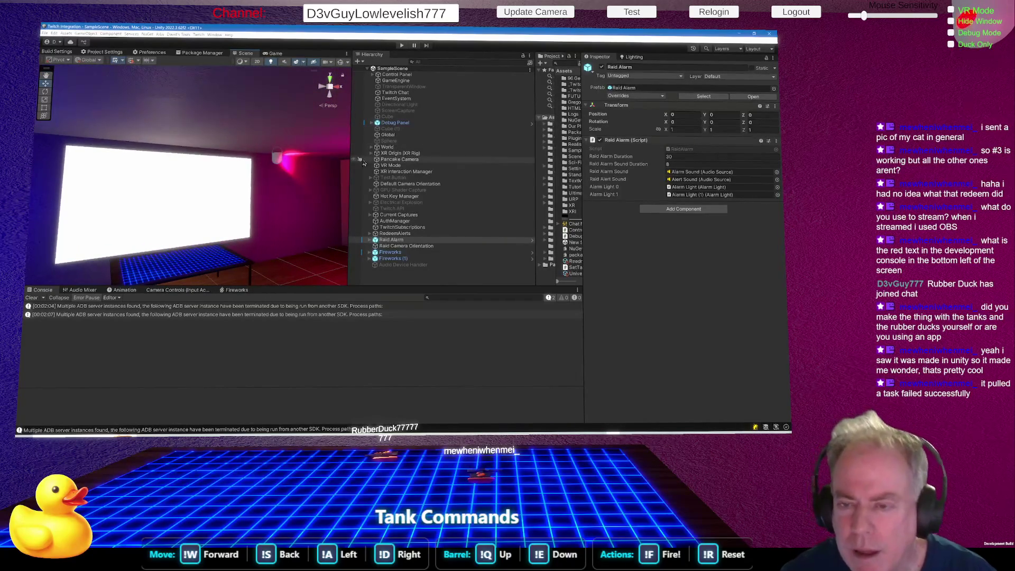
{"action": "left_click", "coordinate": [406, 234]}
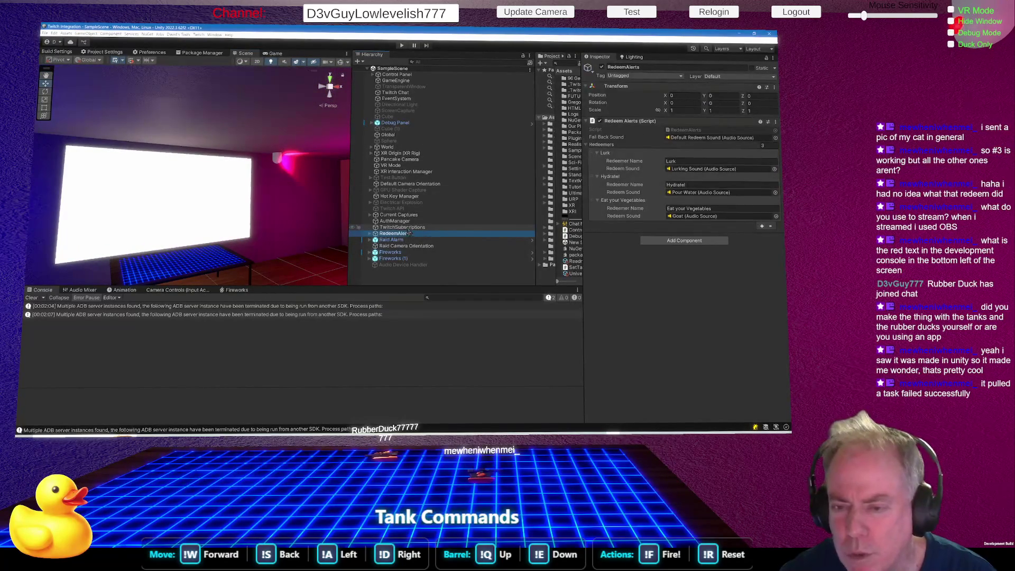
{"action": "left_click", "coordinate": [408, 228]}
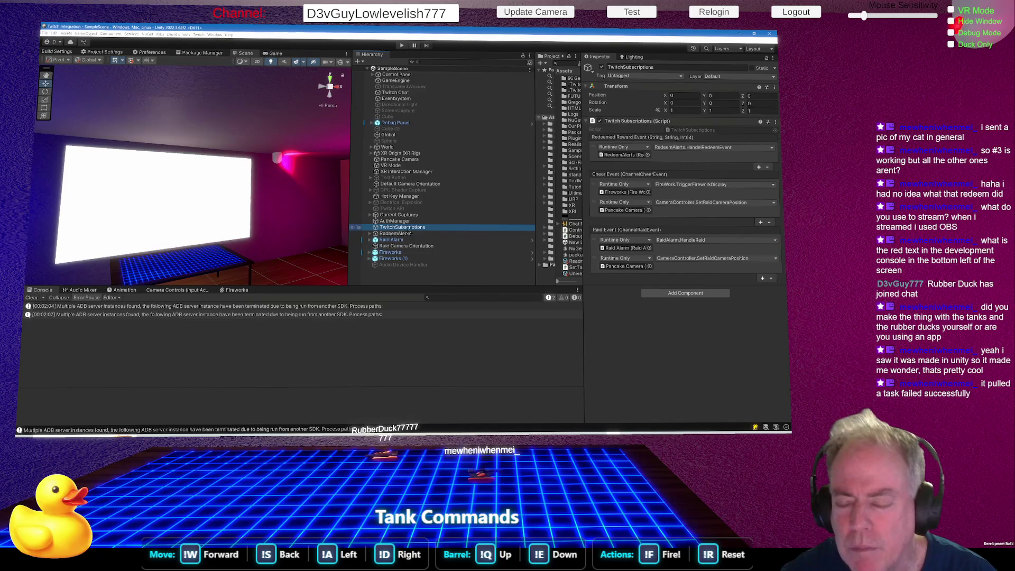
{"action": "left_click", "coordinate": [414, 196]}
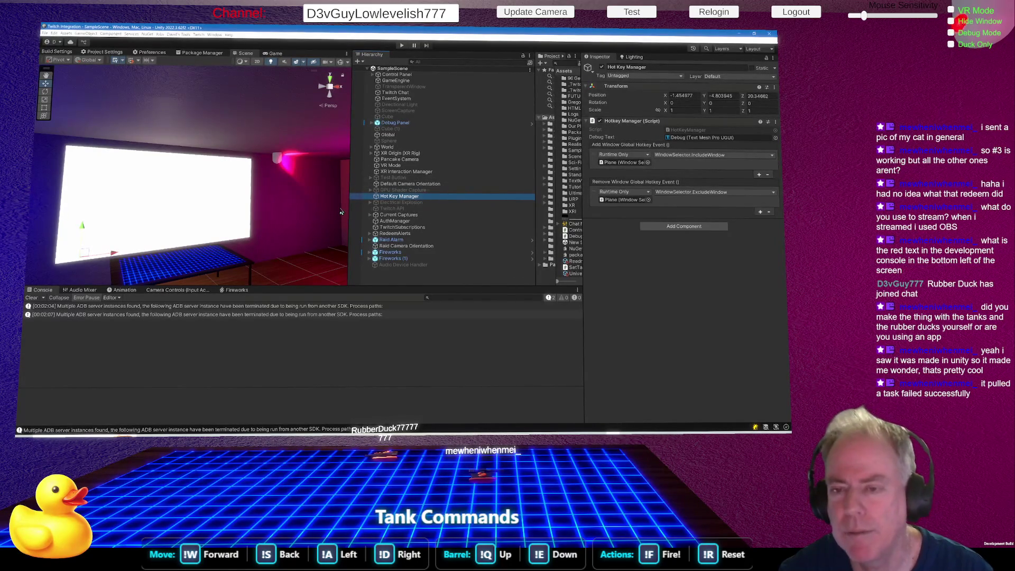
{"action": "left_click", "coordinate": [402, 154]}
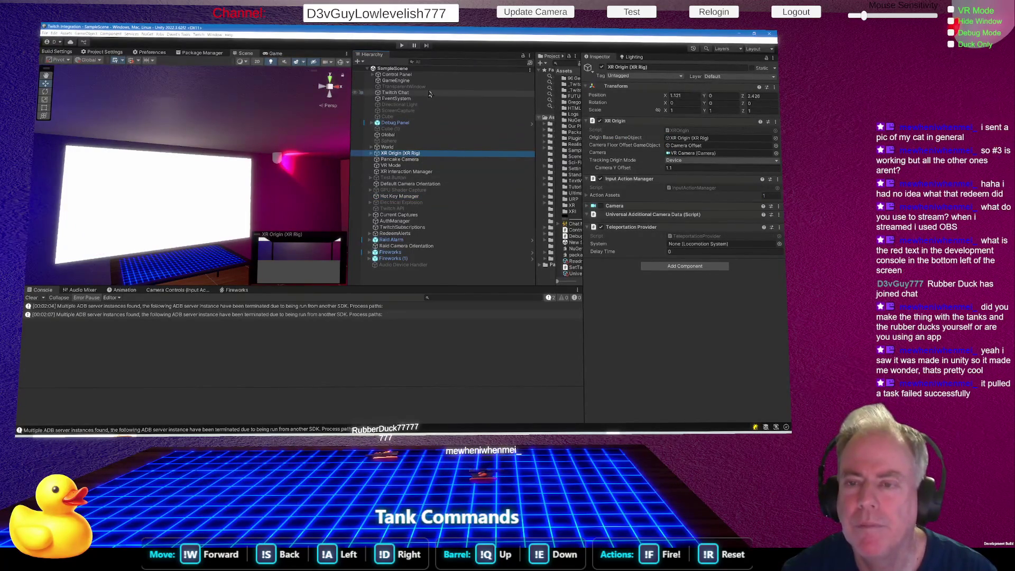
{"action": "left_click", "coordinate": [412, 123]}
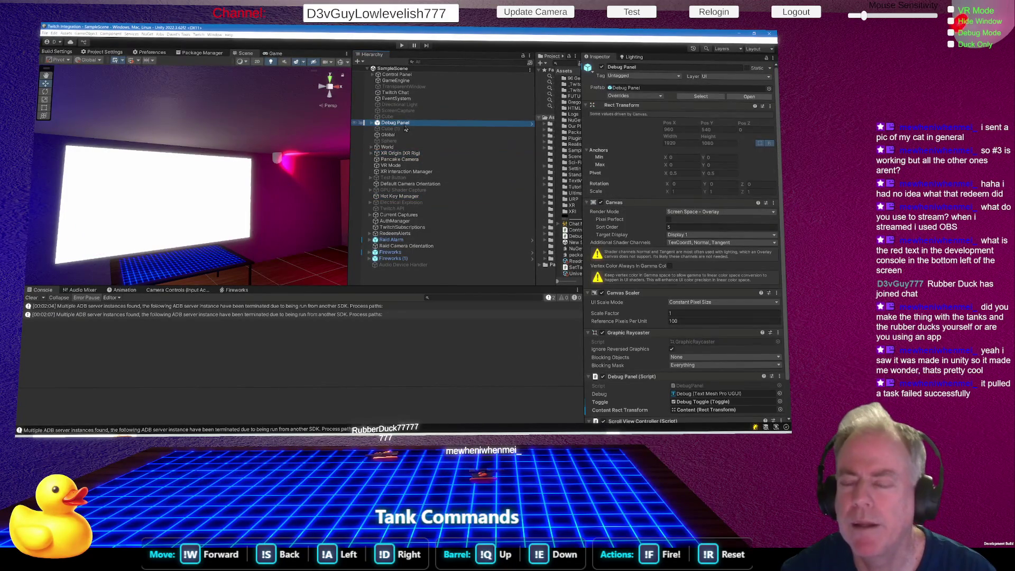
{"action": "left_click", "coordinate": [410, 94]}
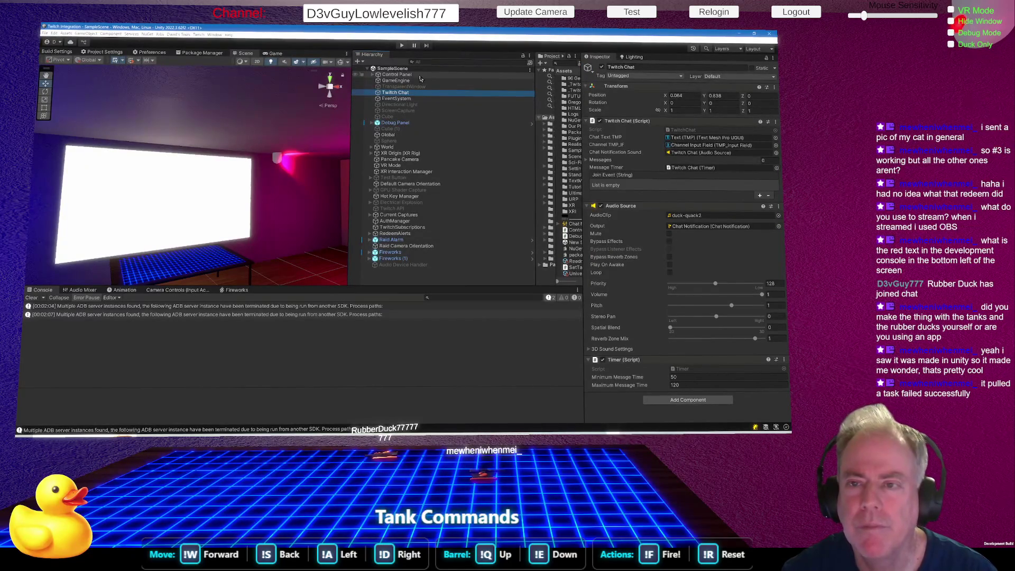
{"action": "left_click", "coordinate": [406, 81]}
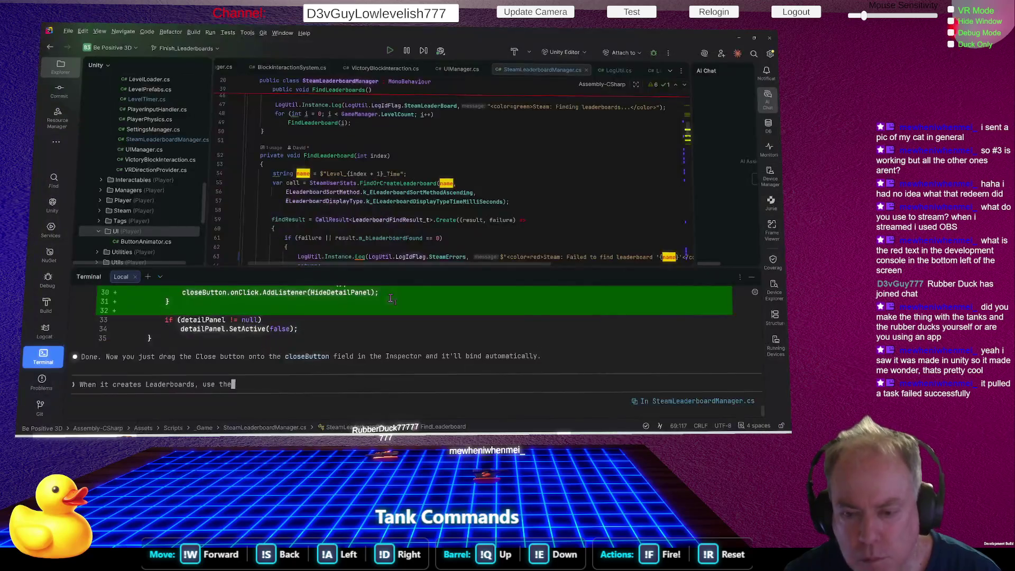
Ask Claude Code to use the Friends reading when creating leaderboards, then enlarge the code area
{"action": "type", "text": "F"}
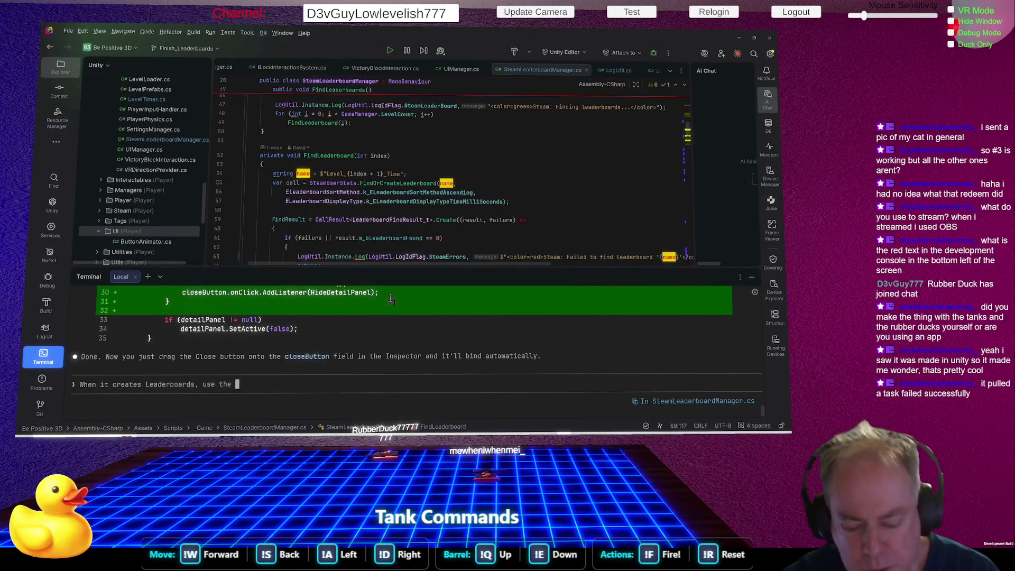
{"action": "type", "text": "riends r"}
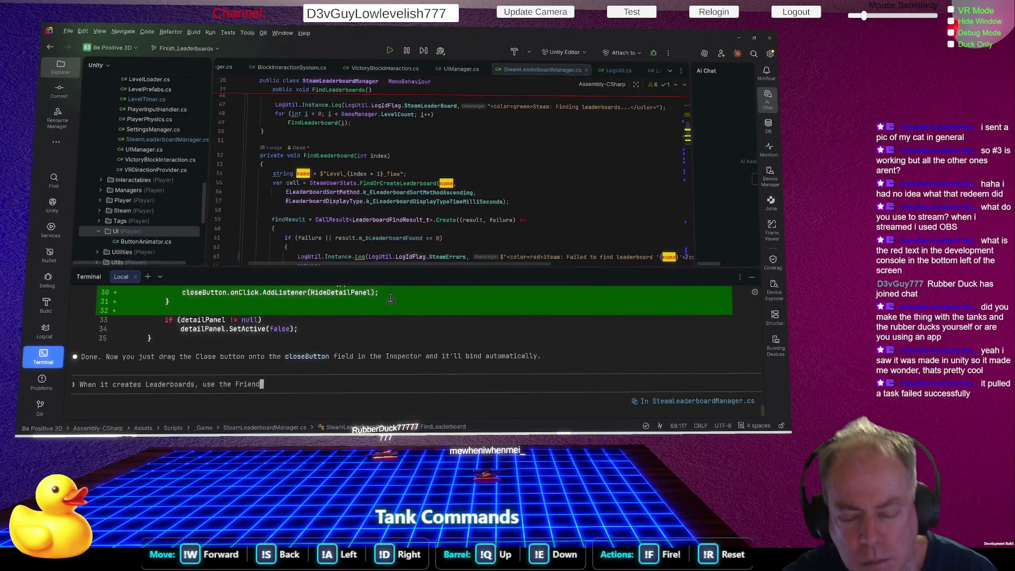
{"action": "type", "text": "eading"}
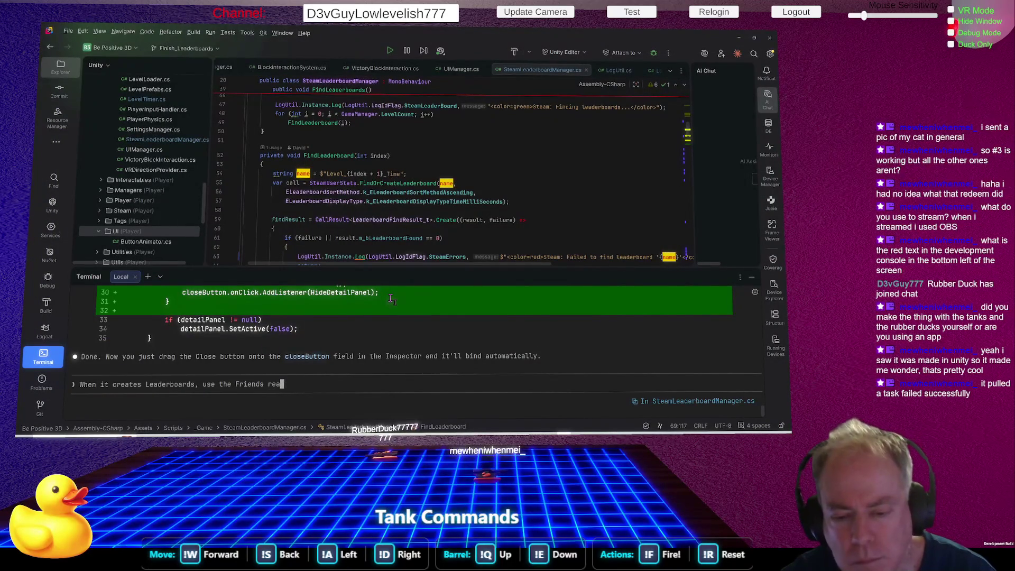
{"action": "key", "text": "Return"}
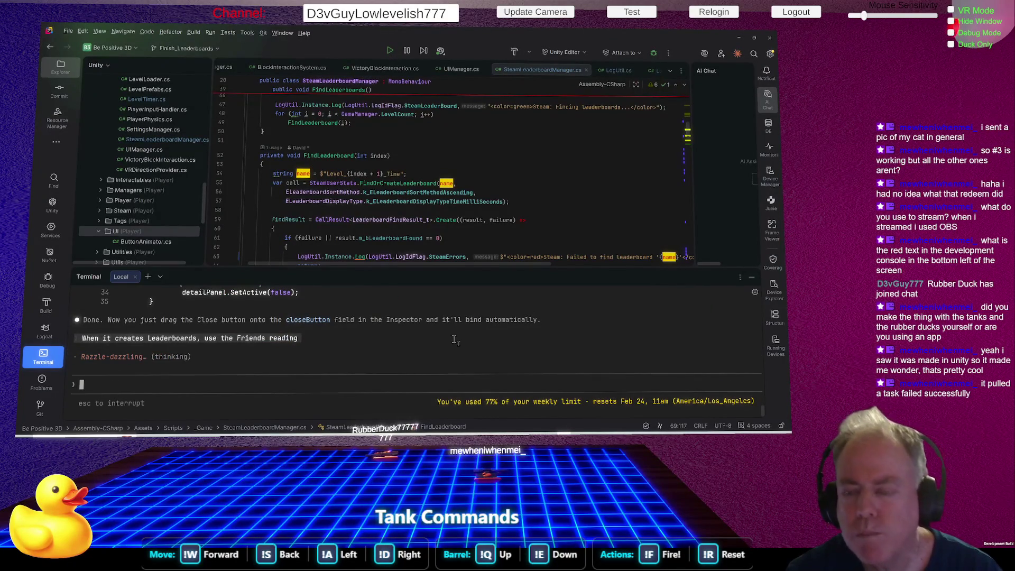
{"action": "left_click_drag", "start_coordinate": [574, 267], "coordinate": [580, 304]}
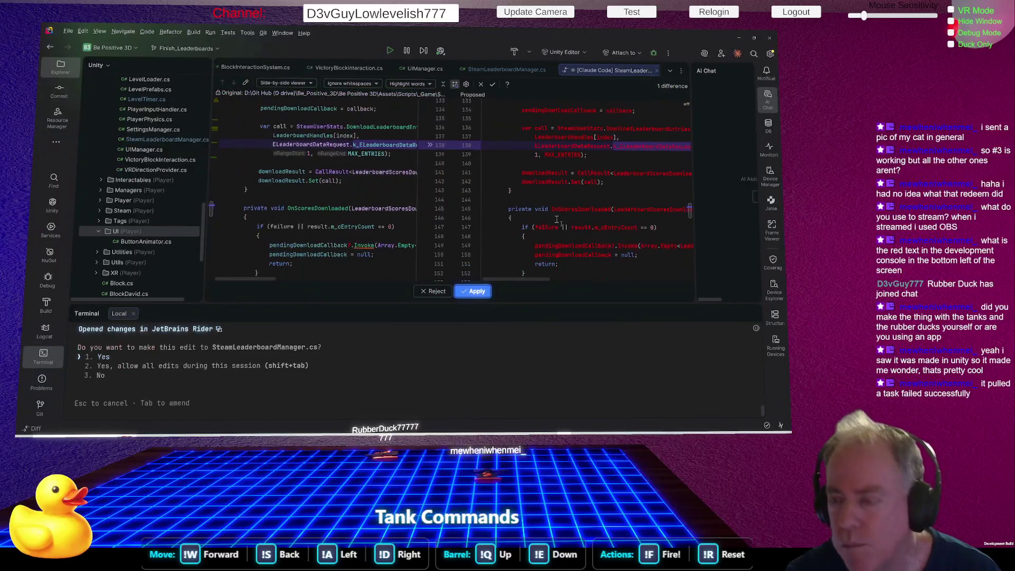
Accept Claude Code's SteamLeaderboardManager.cs edit so DownloadScores fetches the top 10 friends' scores
{"action": "mouse_move", "coordinate": [542, 279]}
{"action": "left_mouse_down"}
{"action": "mouse_move", "coordinate": [576, 282]}
{"action": "mouse_move", "coordinate": [566, 282]}
{"action": "left_mouse_up"}
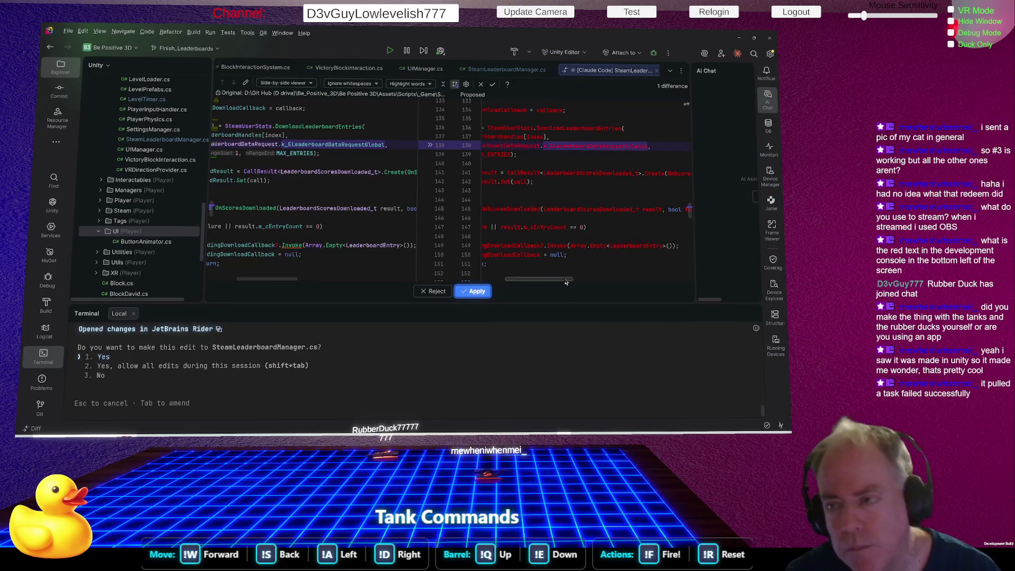
{"action": "left_click", "coordinate": [482, 292]}
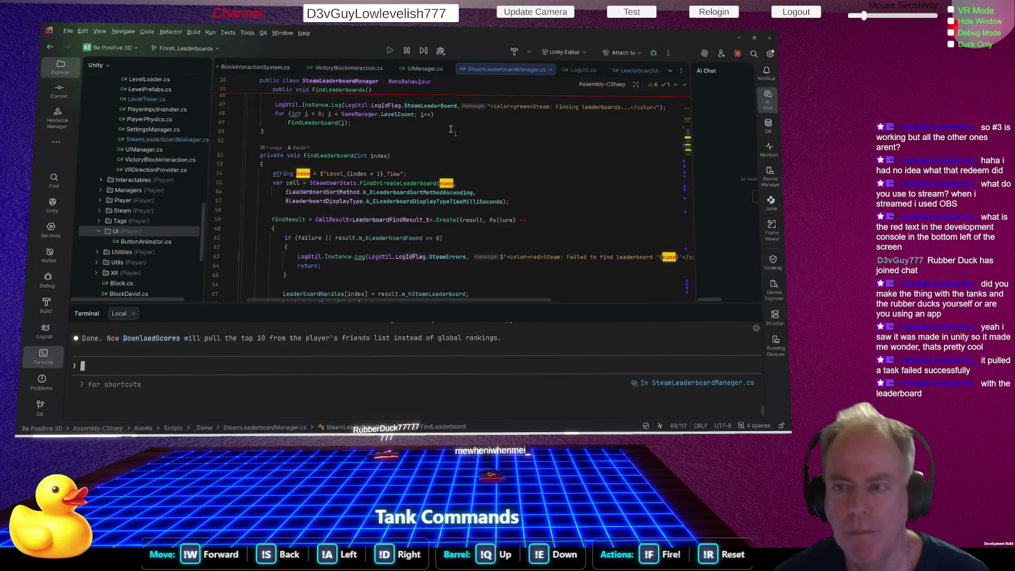
Run the game in Unity to check the leaderboard console messages, then return to Rider
{"action": "key", "text": "alt+Tab"}
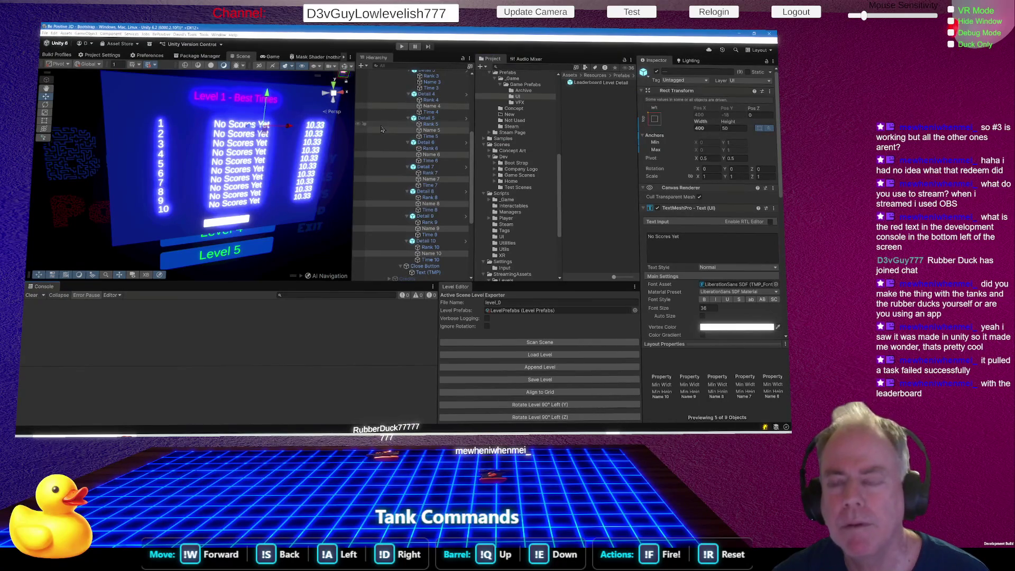
{"action": "left_click", "coordinate": [403, 47]}
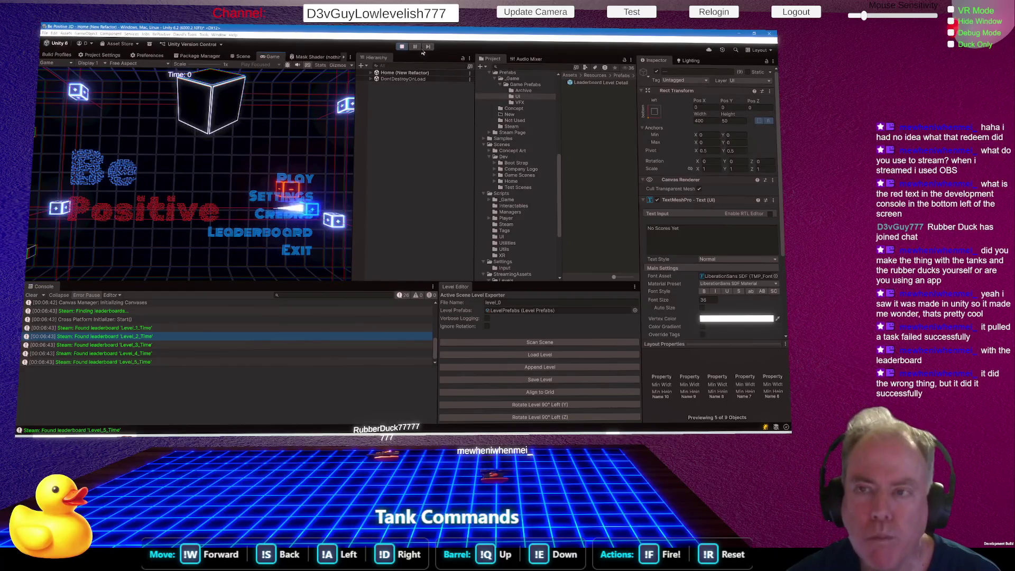
{"action": "key", "text": "alt+Tab"}
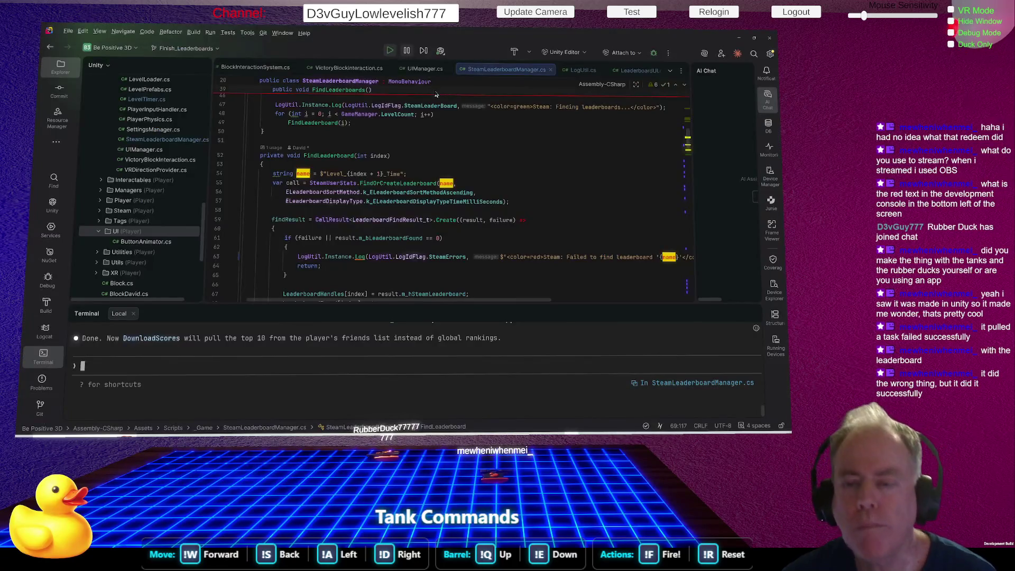
Bring the Unity Editor with the game still in Play mode back to the front
{"action": "key", "text": "alt+Tab"}
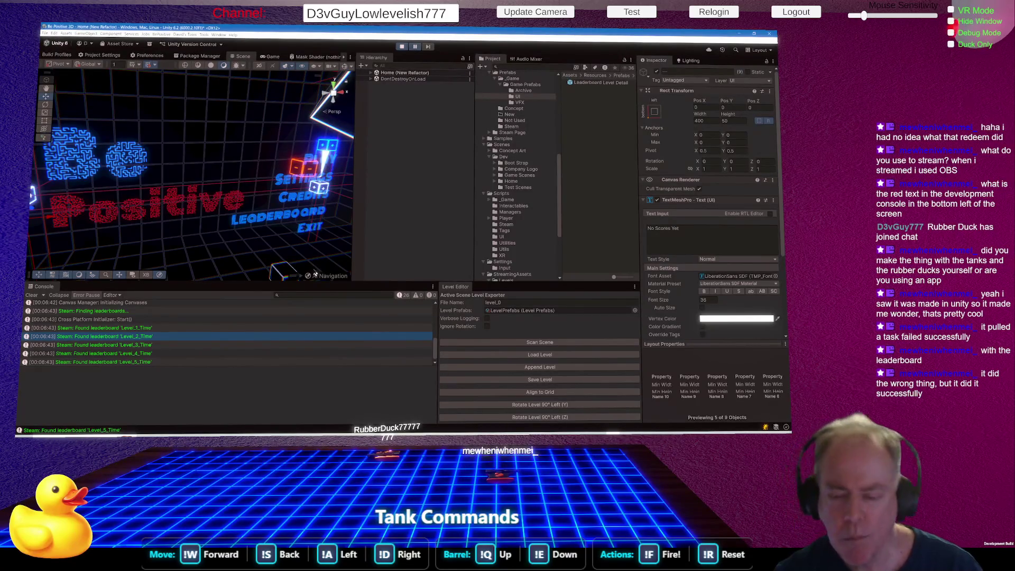
Restart and then stop the game, and clear the Console
{"action": "left_click", "coordinate": [404, 46]}
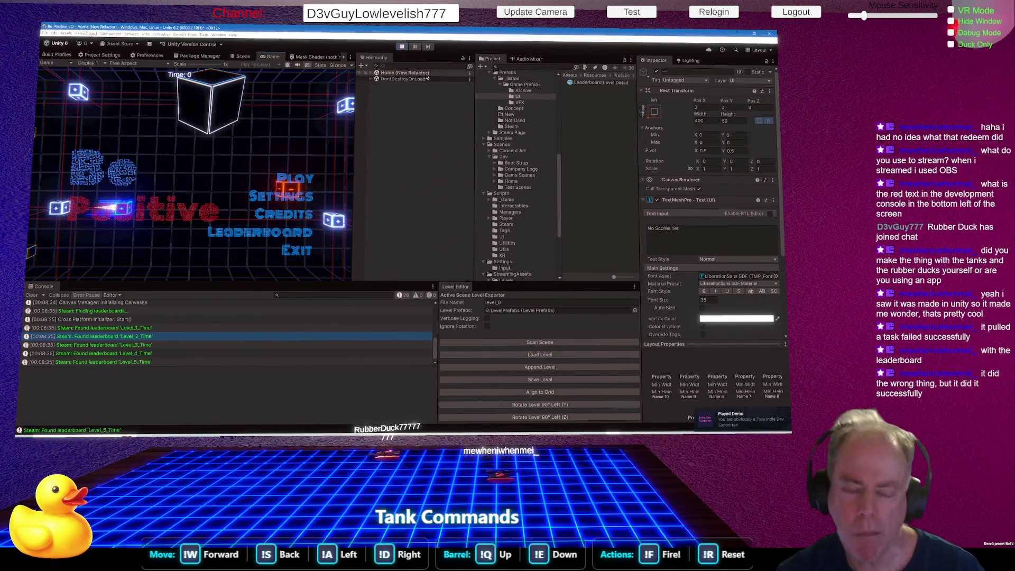
{"action": "left_click", "coordinate": [402, 46]}
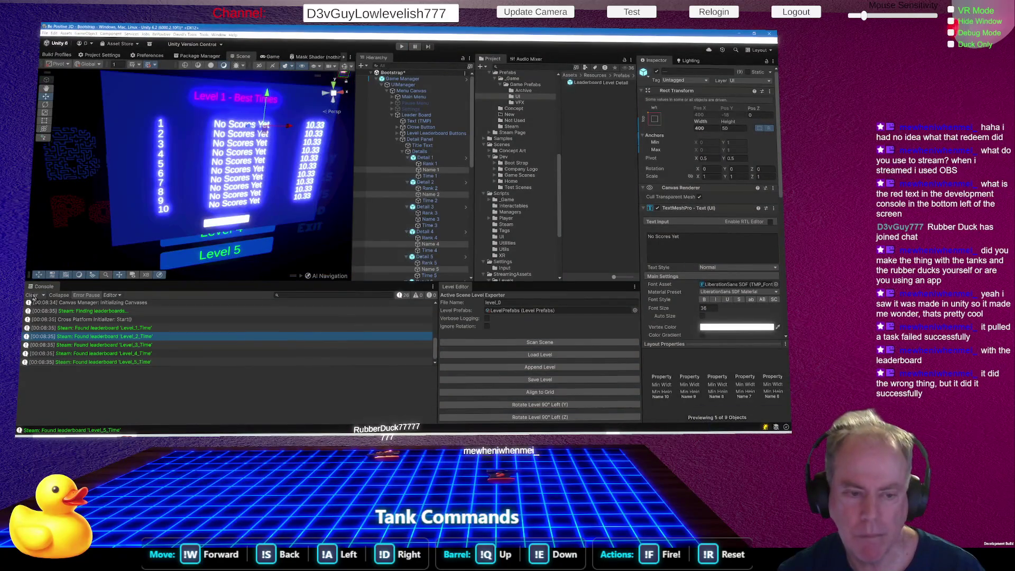
{"action": "left_click", "coordinate": [32, 295]}
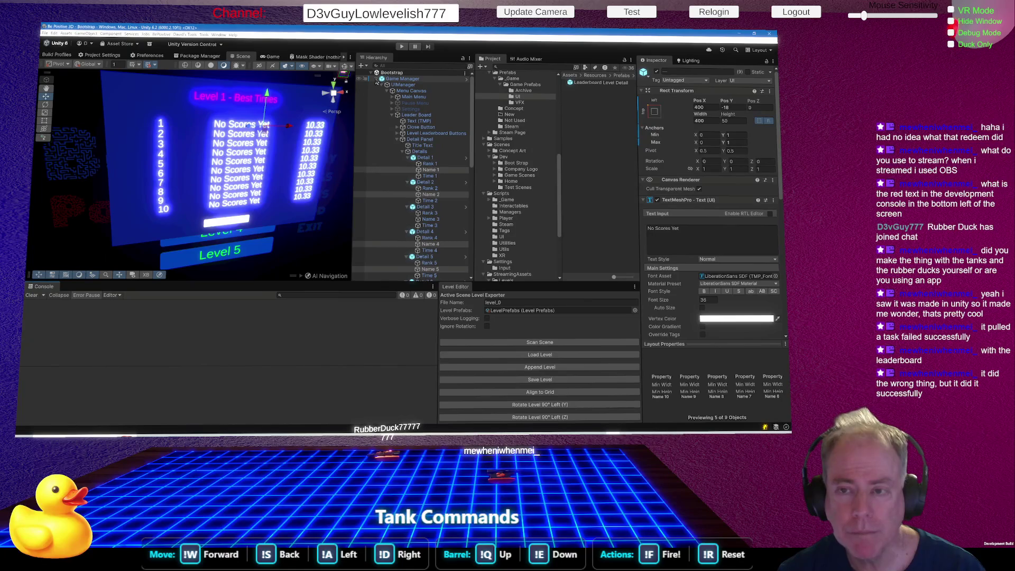
Select the detail panel's Name rows, enter Play mode, and clear the old log messages
{"action": "left_click", "coordinate": [404, 154]}
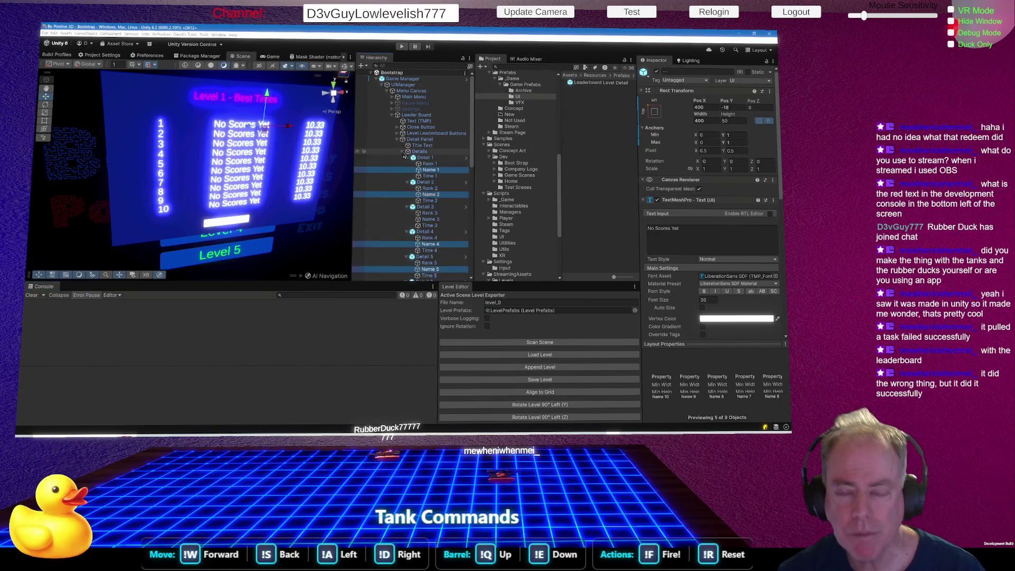
{"action": "left_click", "coordinate": [404, 152]}
{"action": "left_click", "coordinate": [402, 46]}
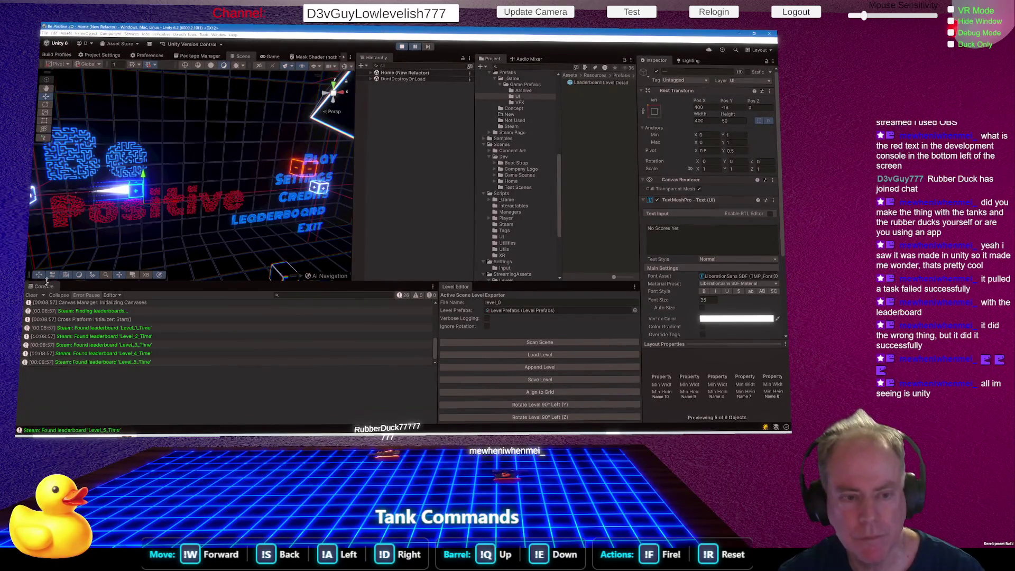
{"action": "left_click", "coordinate": [31, 295]}
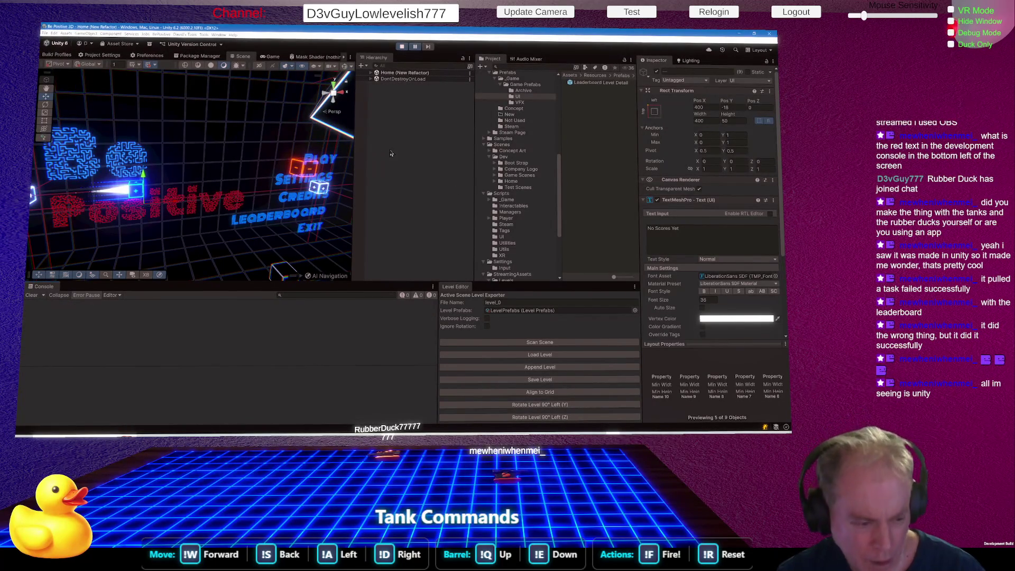
Restart Play mode and open then close the Level 1, 2 and 3 leaderboard popups from High Scores
{"action": "left_click", "coordinate": [402, 47]}
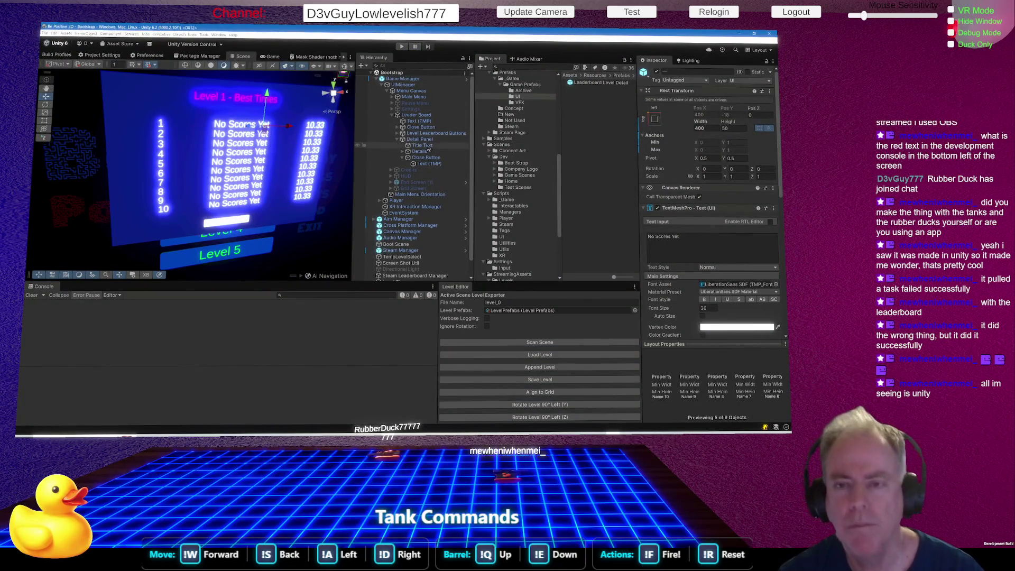
{"action": "left_click", "coordinate": [402, 47]}
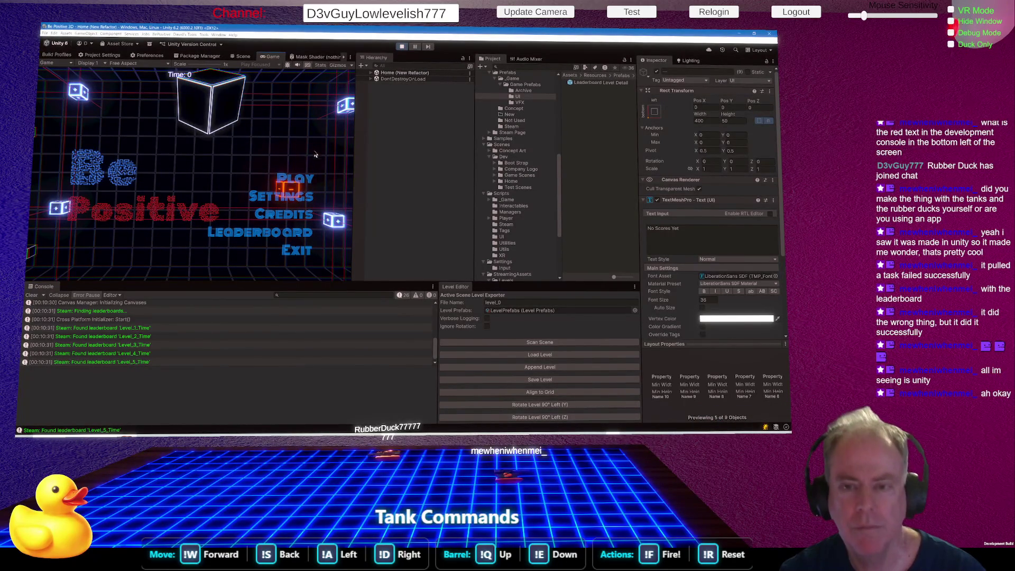
{"action": "left_click", "coordinate": [280, 232]}
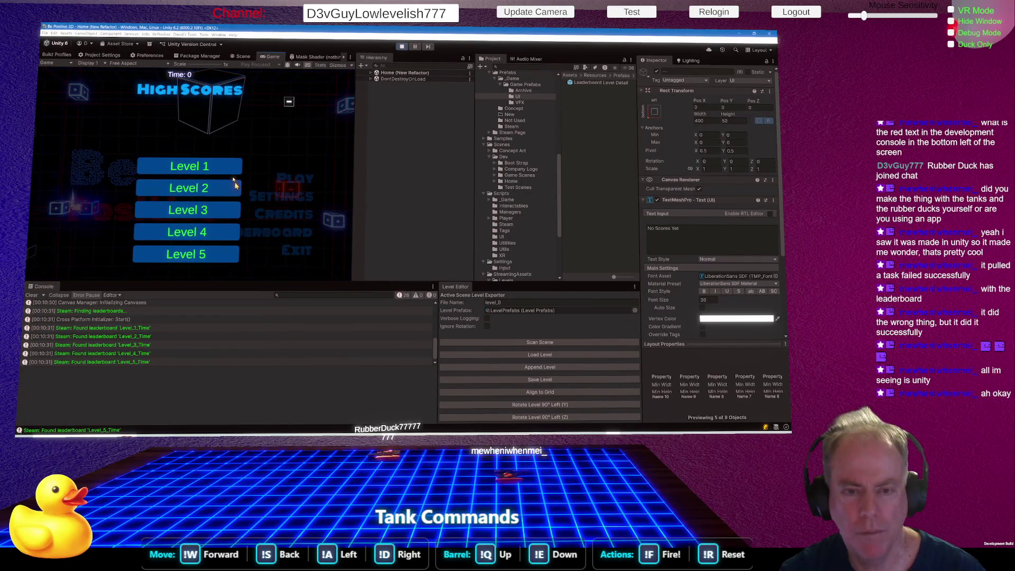
{"action": "left_click", "coordinate": [225, 166]}
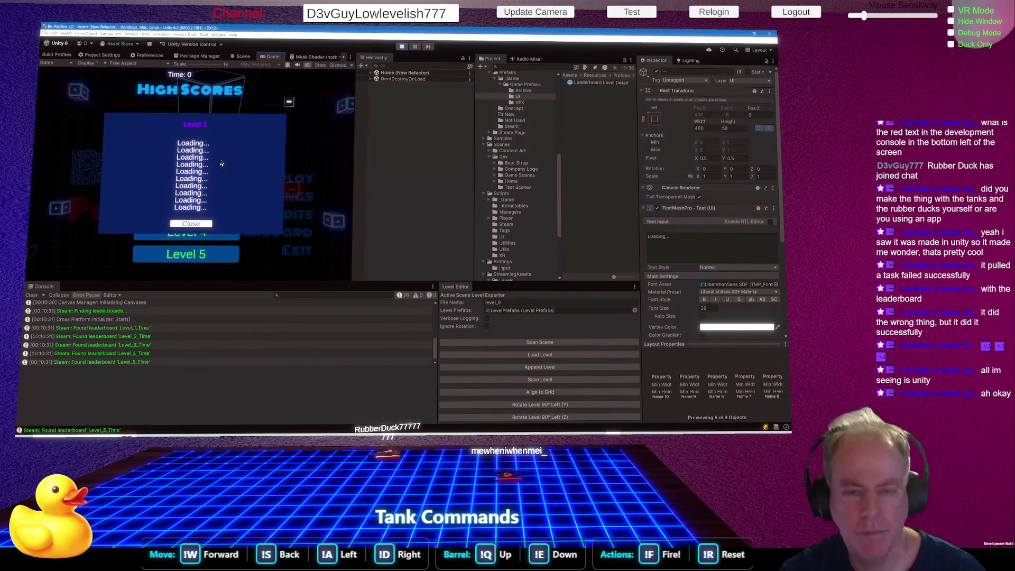
{"action": "left_click", "coordinate": [191, 224]}
{"action": "left_click", "coordinate": [212, 191]}
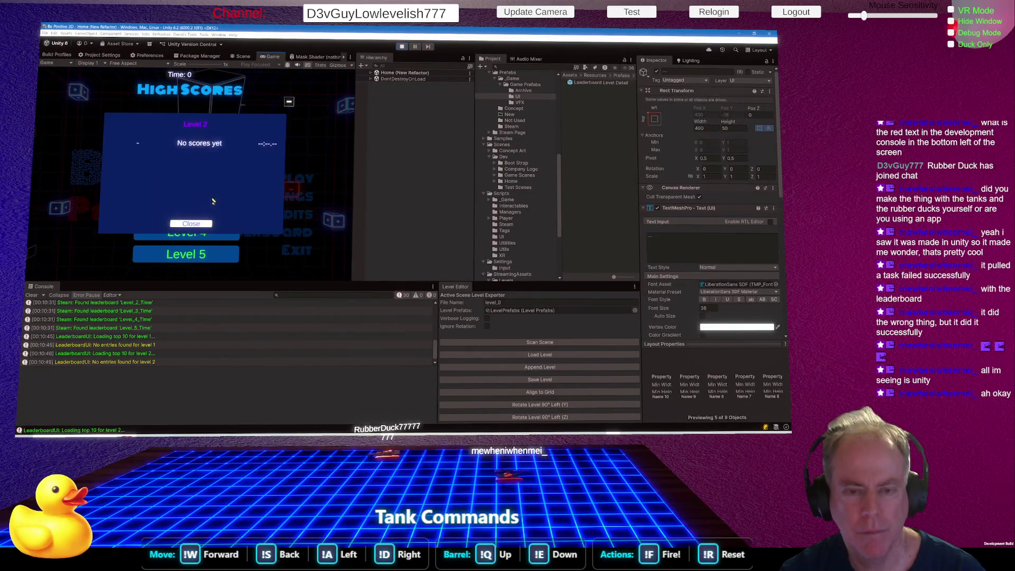
{"action": "left_click", "coordinate": [197, 211]}
{"action": "left_click", "coordinate": [197, 210]}
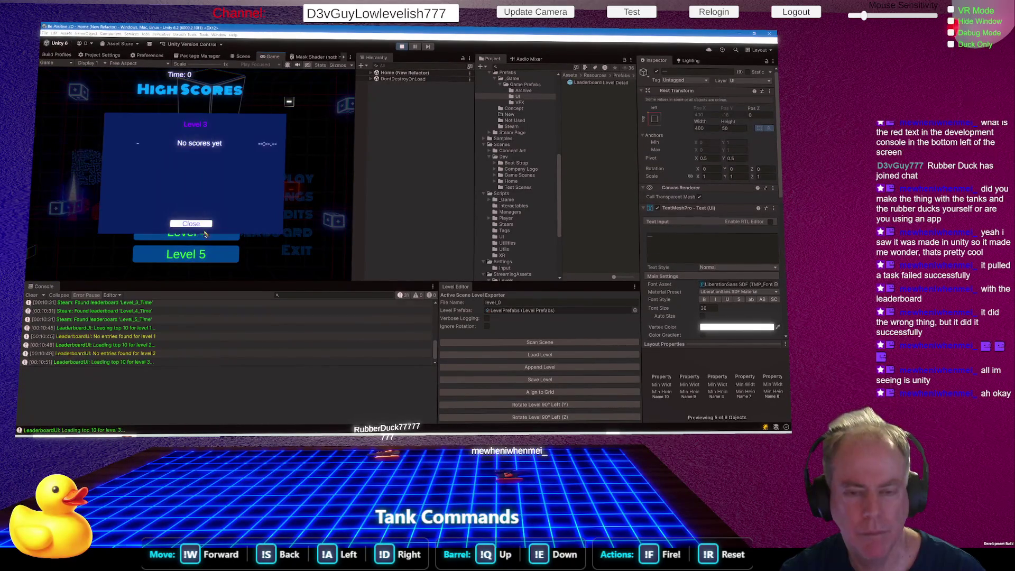
{"action": "left_click", "coordinate": [198, 225]}
Pause the game, return to the Scene view, and switch to Rider
{"action": "left_click", "coordinate": [415, 46]}
{"action": "left_click", "coordinate": [240, 56]}
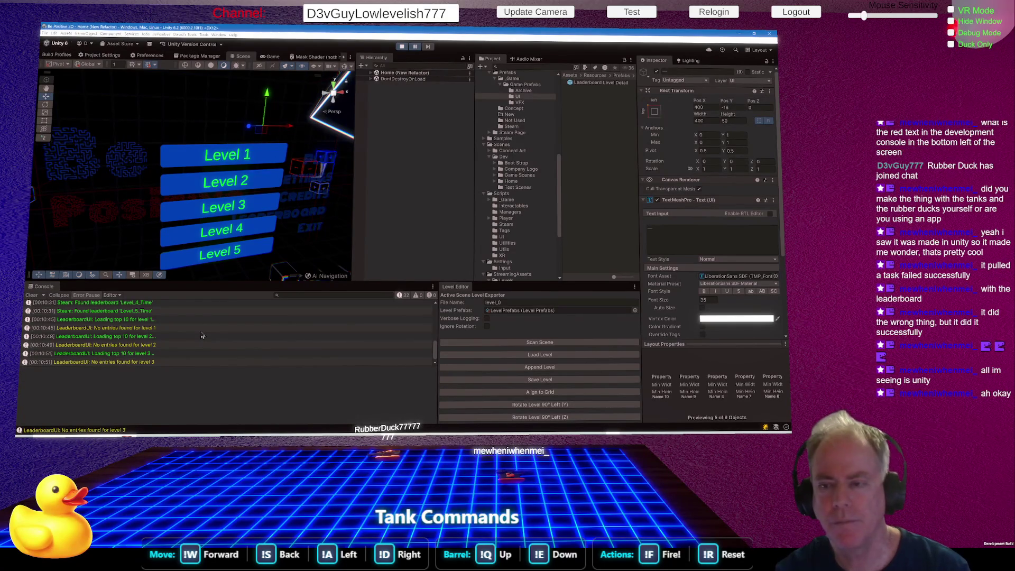
{"action": "key", "text": "alt+Tab"}
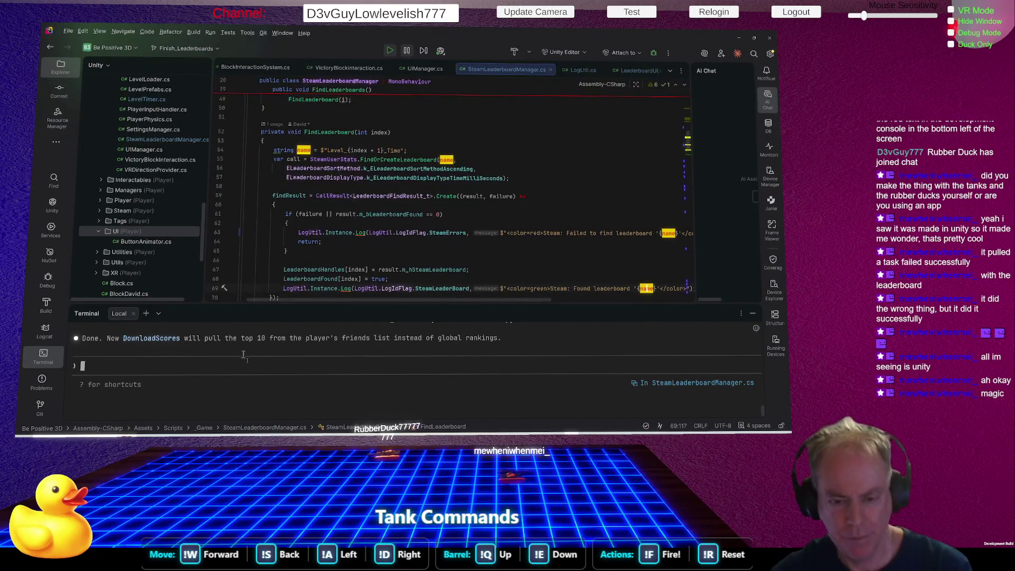
Tell Claude Code deleted leaderboards are still found, then start replying that Steamworks doesn't show them
{"action": "left_click", "coordinate": [239, 366]}
{"action": "type", "text": "Wierd, I deleted all o"}
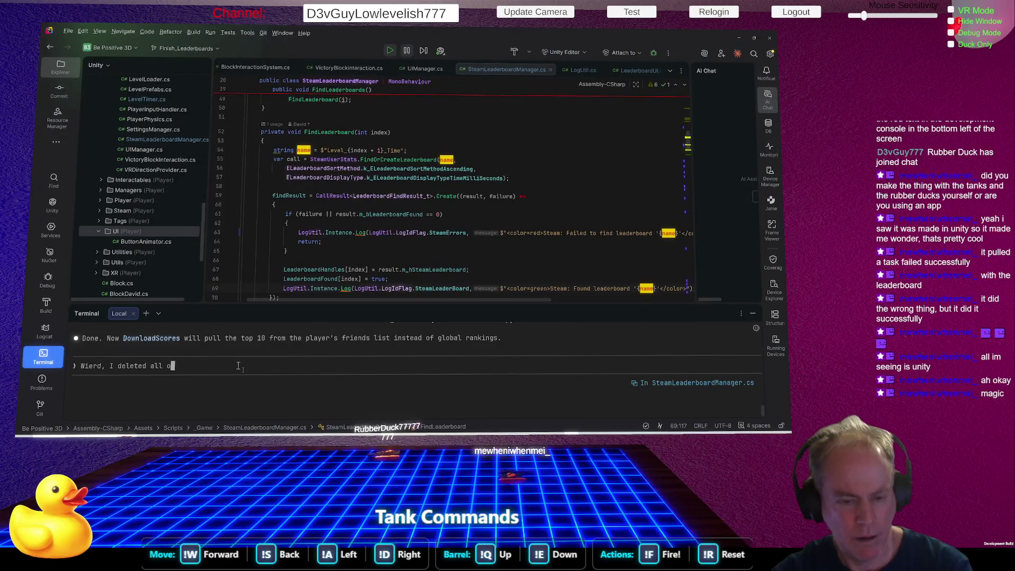
{"action": "type", "text": "f the Lea"}
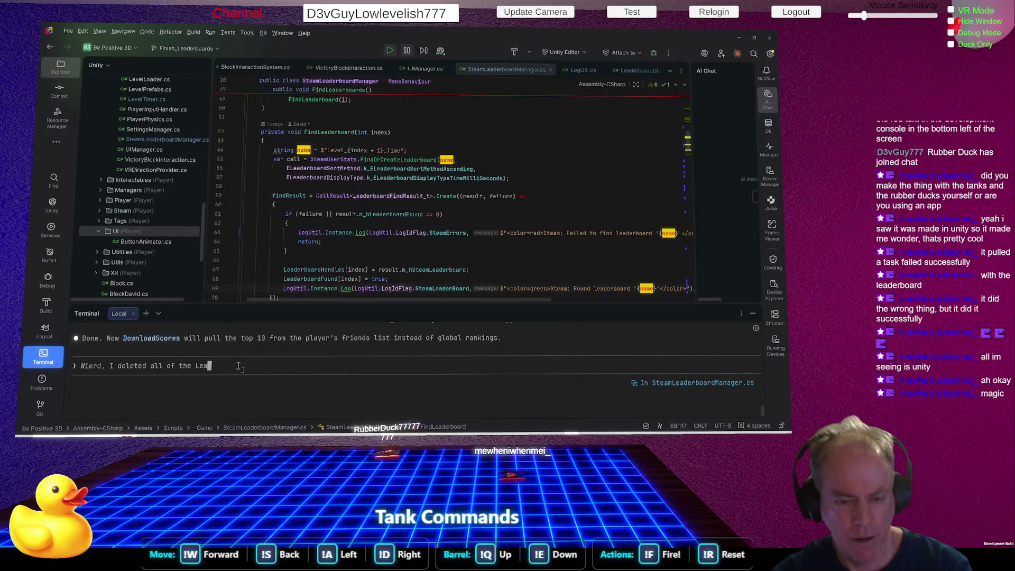
{"action": "type", "text": "der"}
{"action": "type", "text": "bo"}
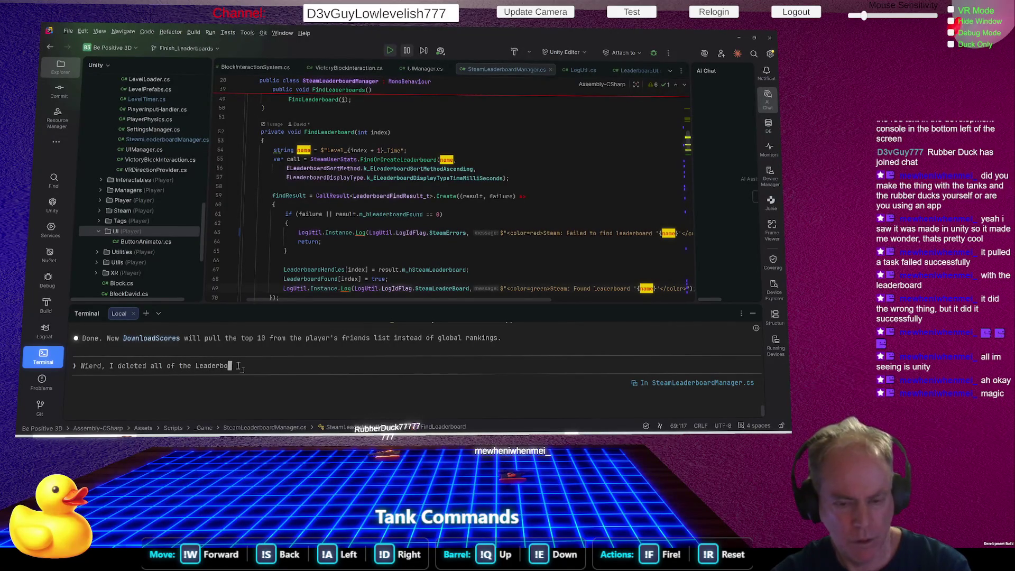
{"action": "type", "text": "ards and ist"}
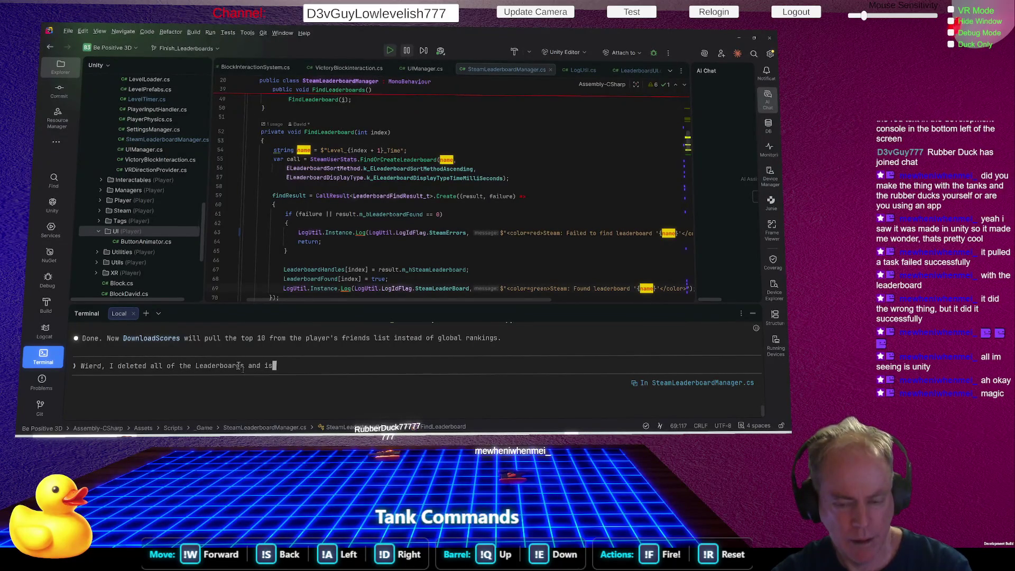
{"action": "key", "text": "BackSpace"}
{"action": "key", "text": "BackSpace"}
{"action": "type", "text": "t still findes th"}
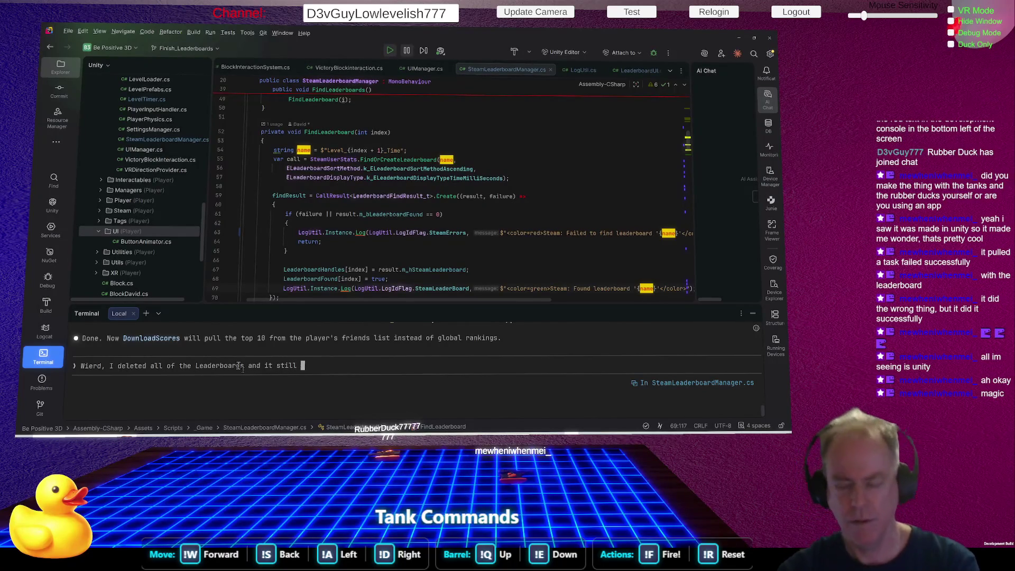
{"action": "type", "text": "em"}
{"action": "key", "text": "Return"}
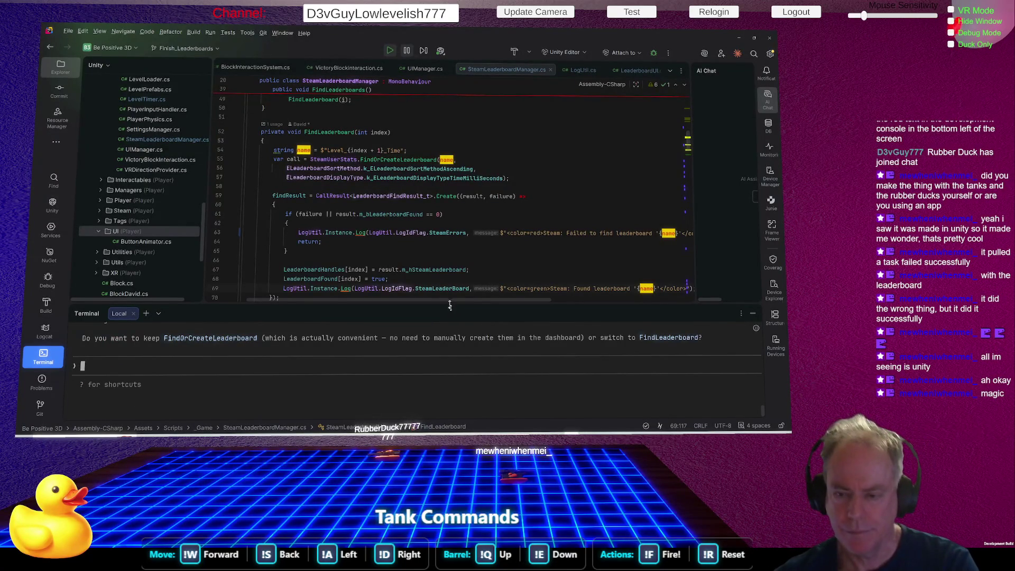
{"action": "left_click_drag", "start_coordinate": [453, 306], "coordinate": [454, 211]}
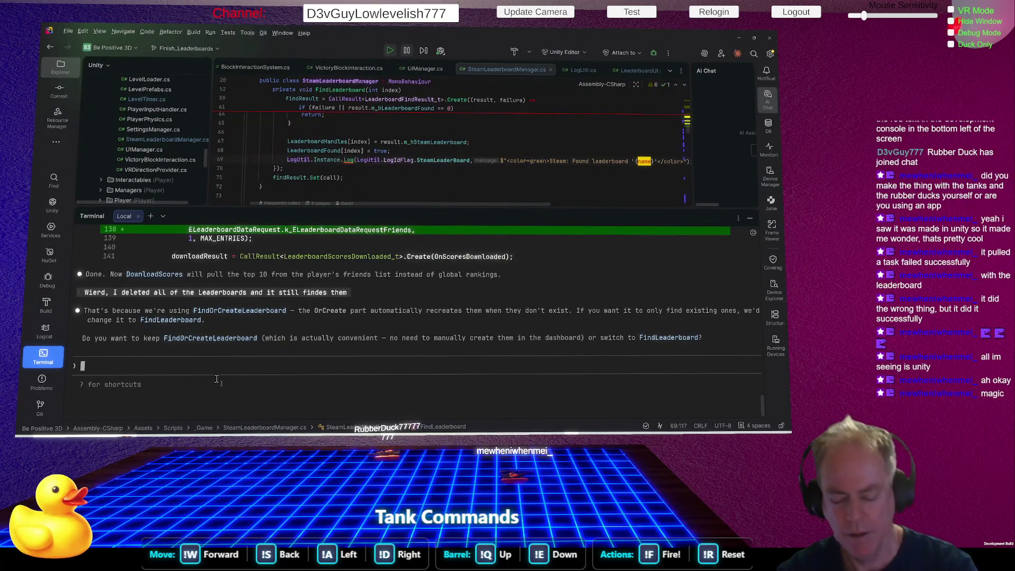
{"action": "type", "text": "But I mean that"}
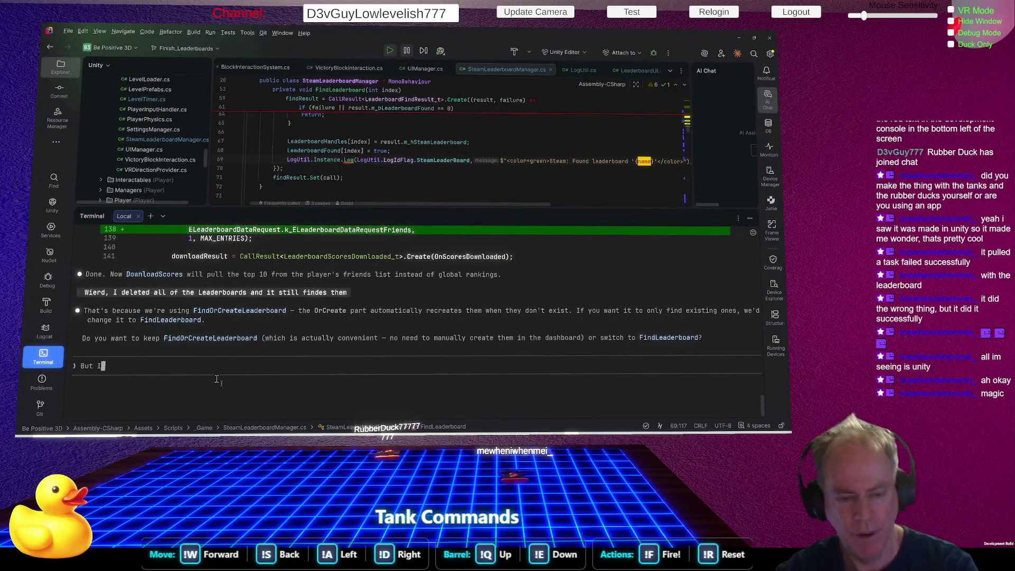
{"action": "type", "text": " when I go back to Steam"}
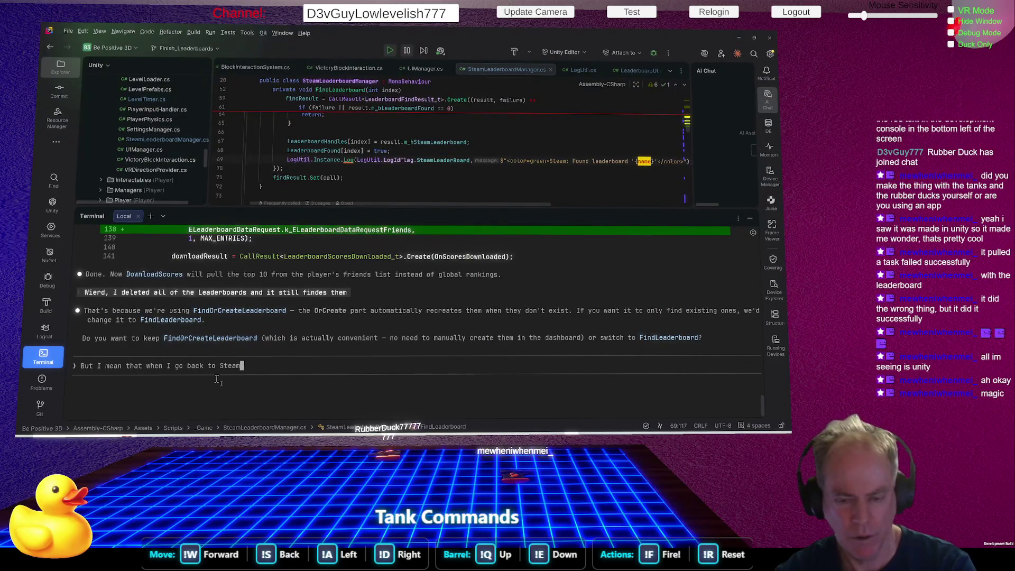
{"action": "type", "text": " Works I still"}
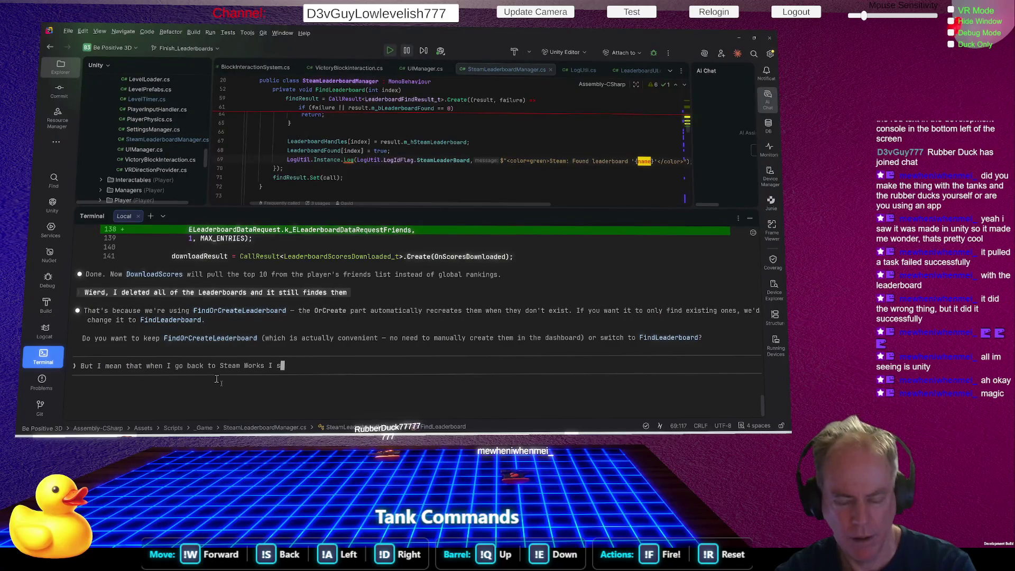
{"action": "type", "text": " don't"}
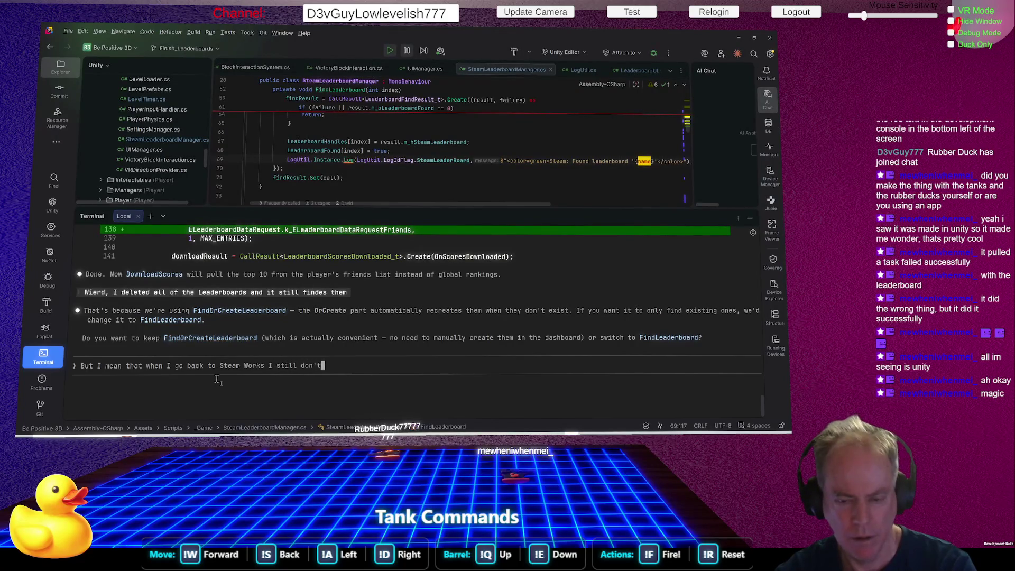
{"action": "type", "text": " see them"}
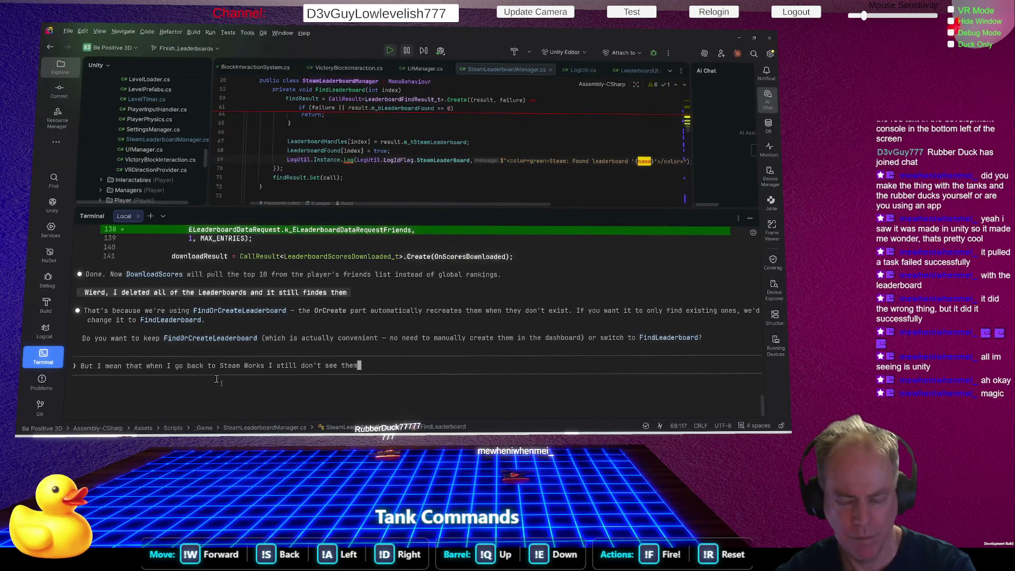
{"action": "type", "text": "..."}
Send the Steamworks dashboard follow-up and begin noting the first run created new leaderboards
{"action": "key", "text": "Return"}
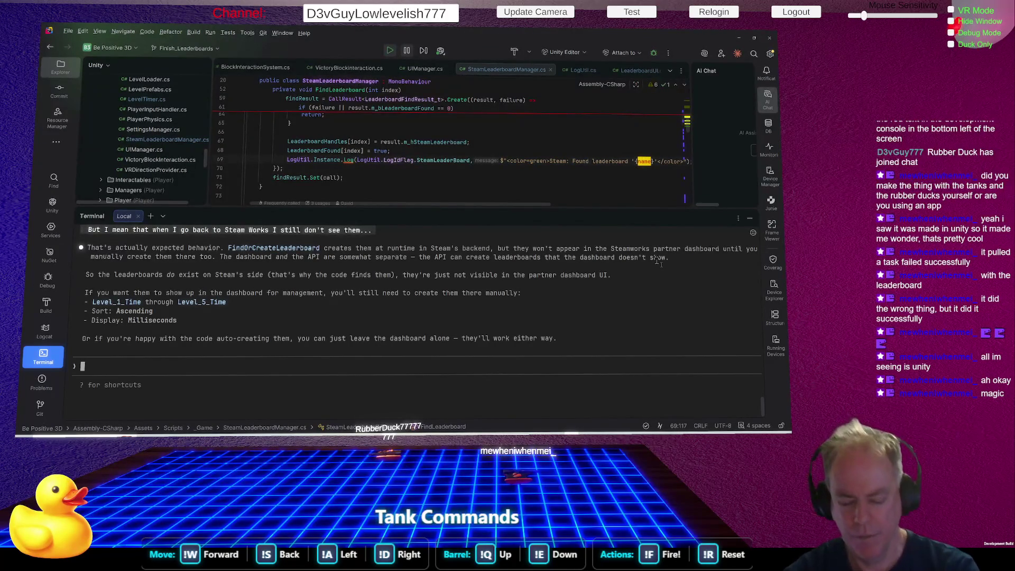
{"action": "type", "text": "But"}
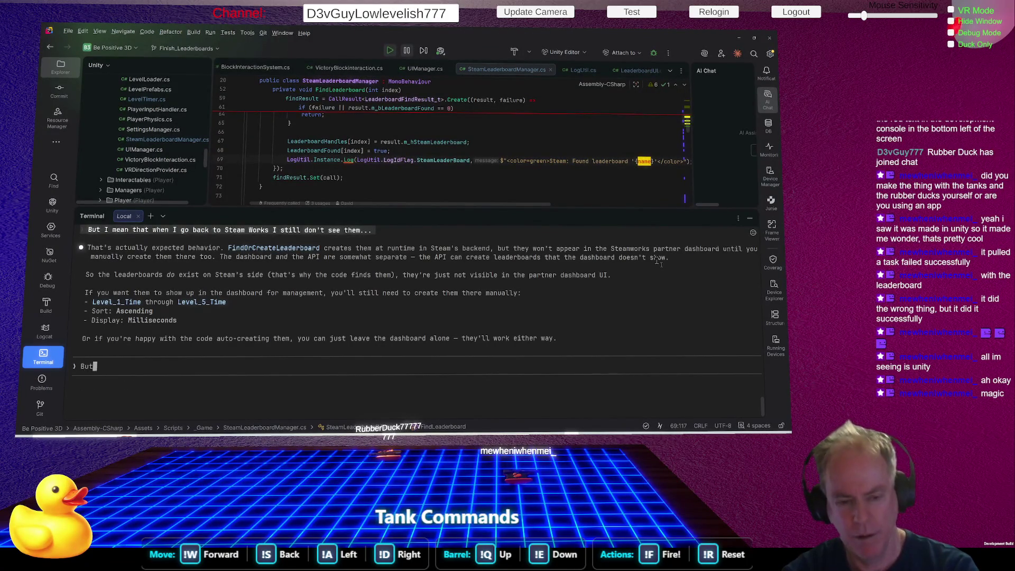
{"action": "type", "text": " the first "}
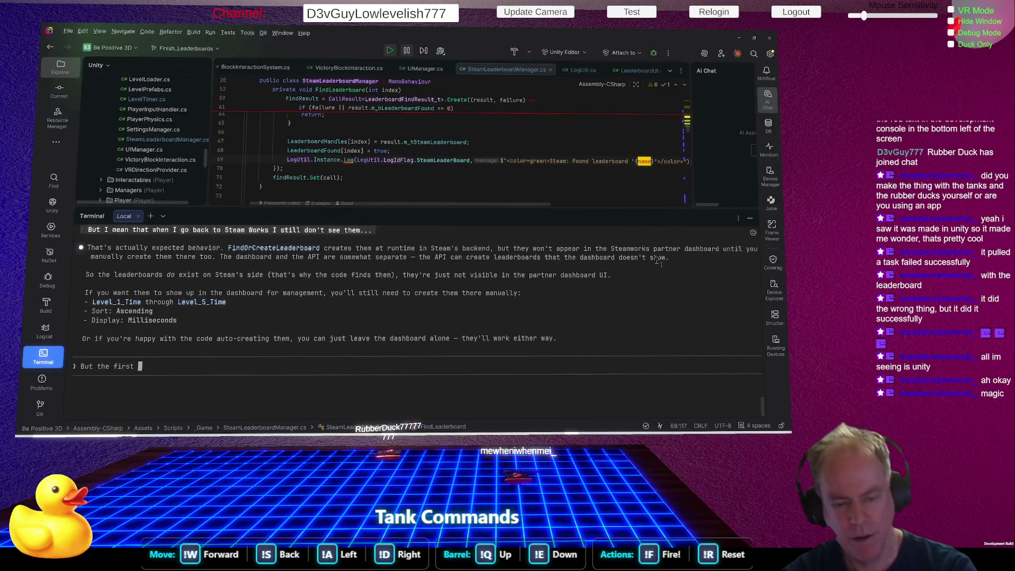
{"action": "type", "text": "time I r"}
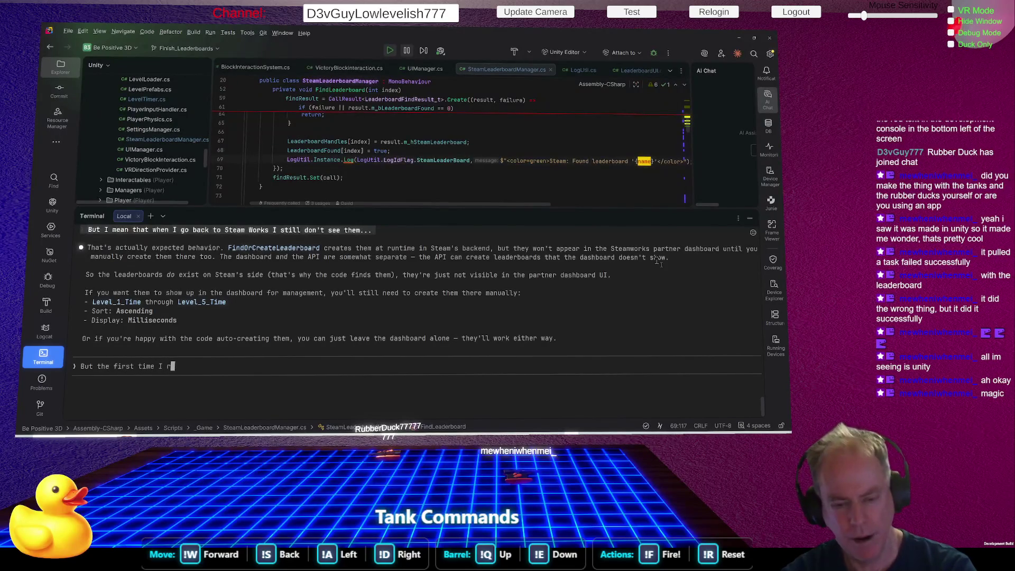
{"action": "type", "text": "an this it "}
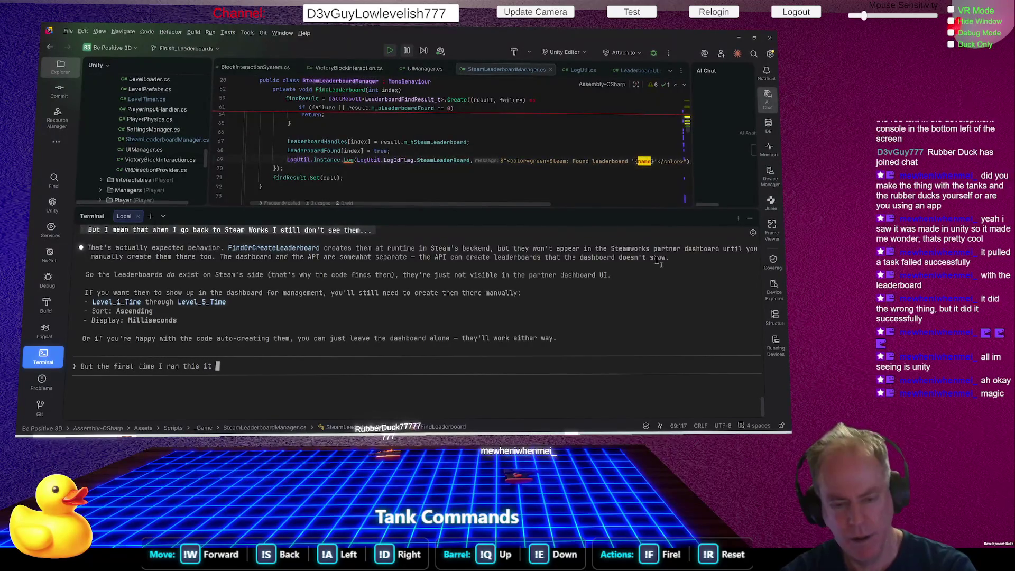
{"action": "type", "text": "created New"}
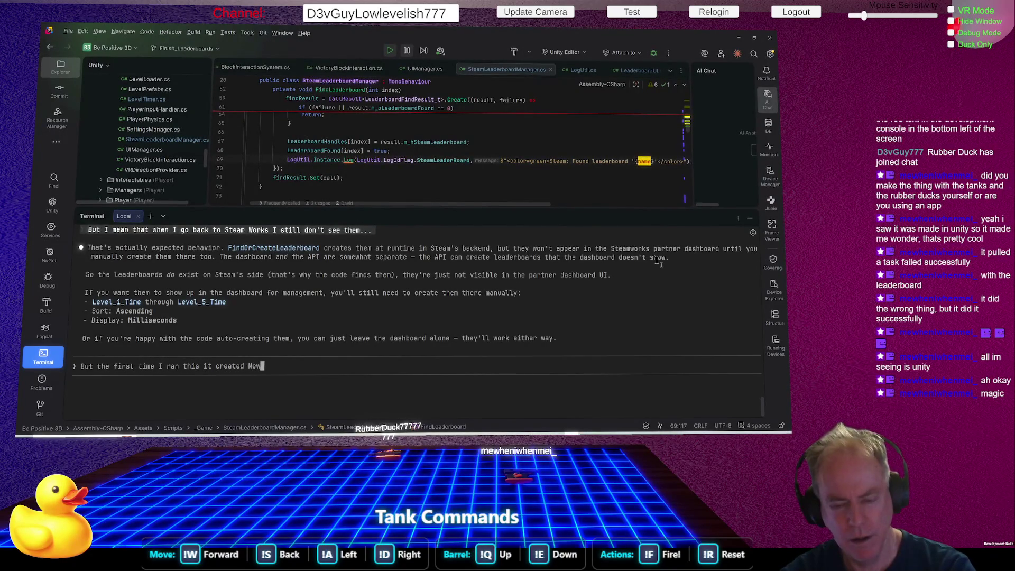
{"action": "type", "text": " Lead"}
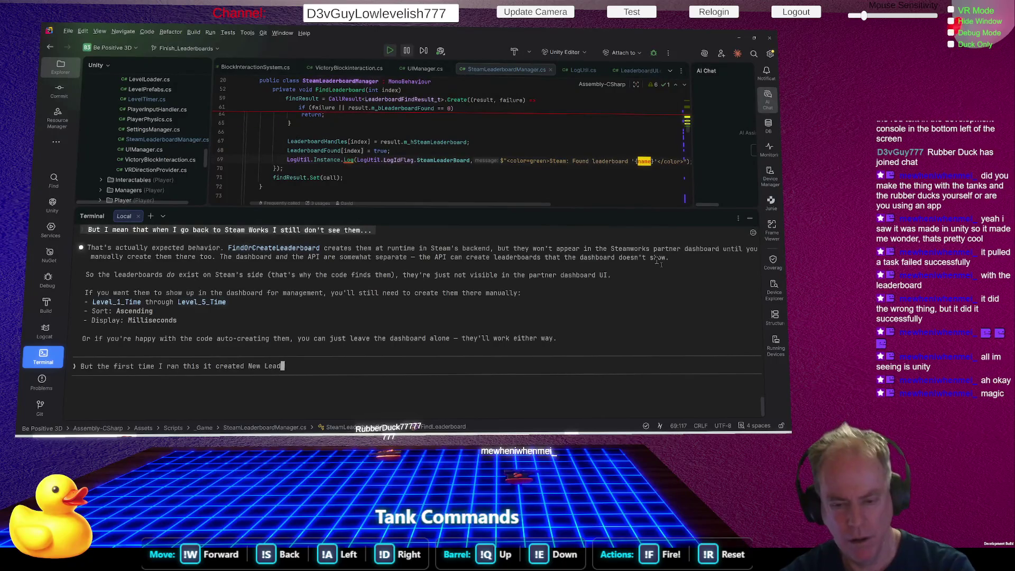
{"action": "type", "text": "erbo"}
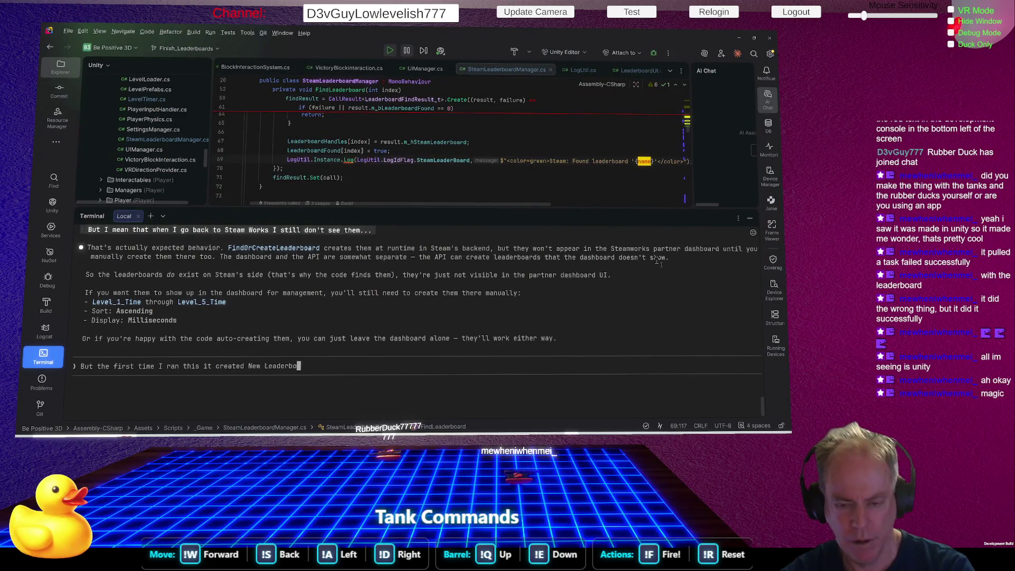
{"action": "type", "text": "ards because yu"}
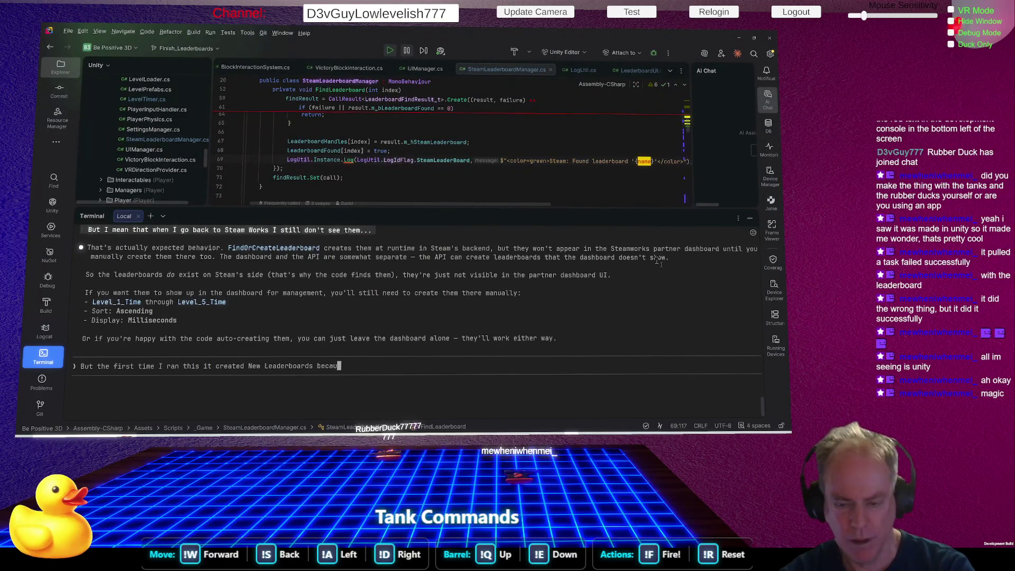
Explain to Claude that the earlier leaderboards came from a different naming convention
{"action": "key", "text": "BackSpace"}
{"action": "type", "text": "o"}
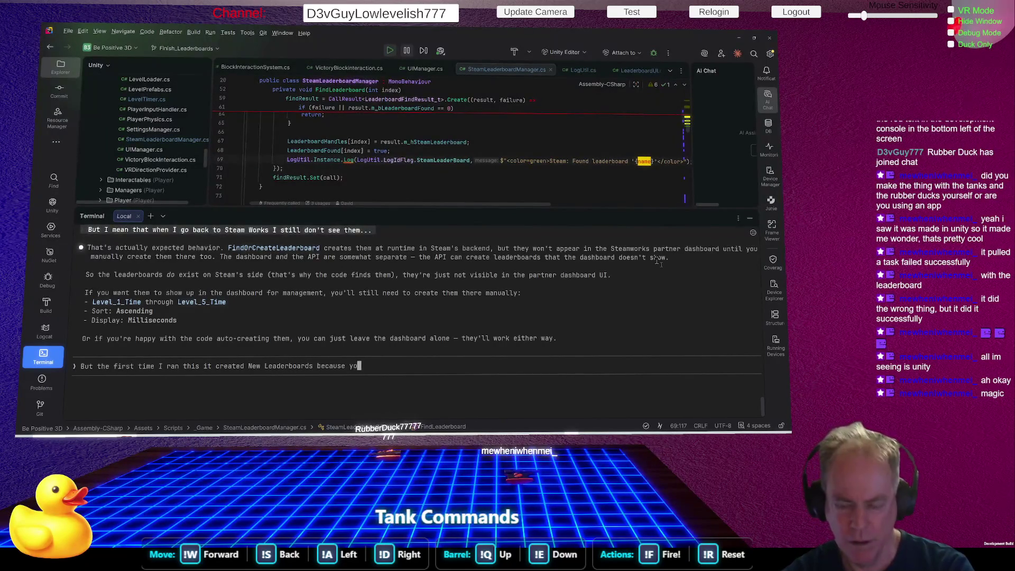
{"action": "type", "text": "u were using"}
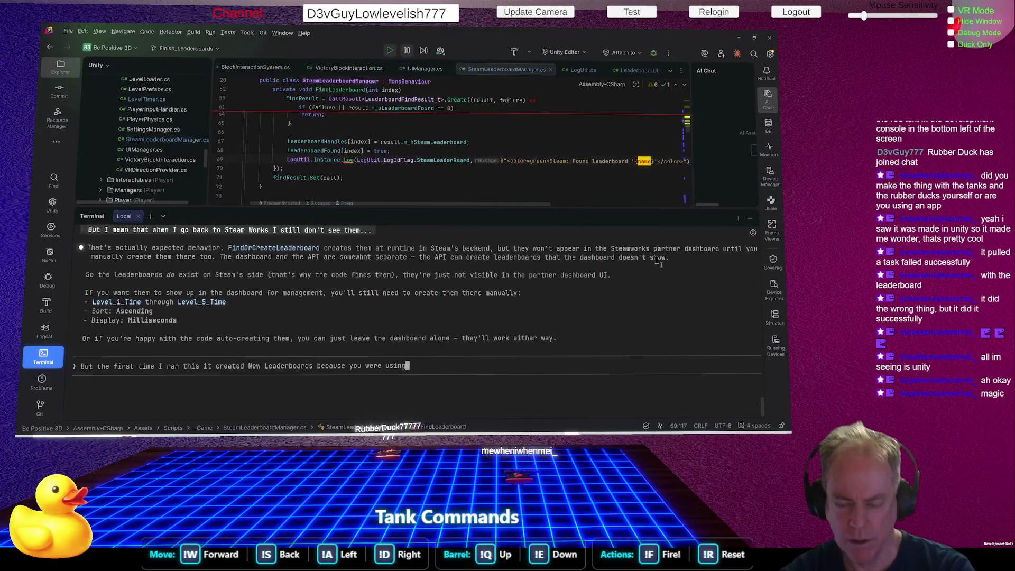
{"action": "type", "text": " a dif"}
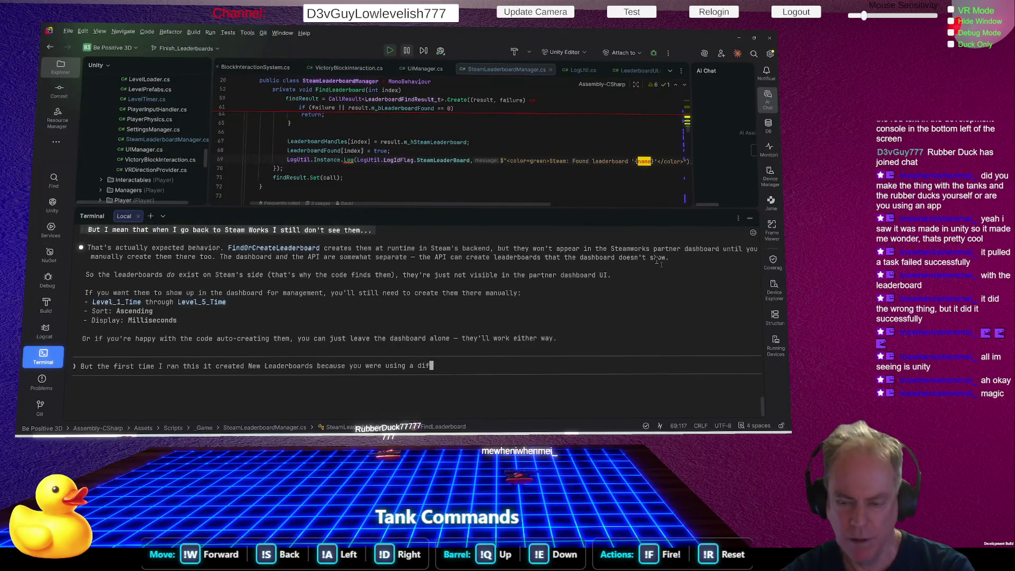
{"action": "type", "text": "ferent Nam"}
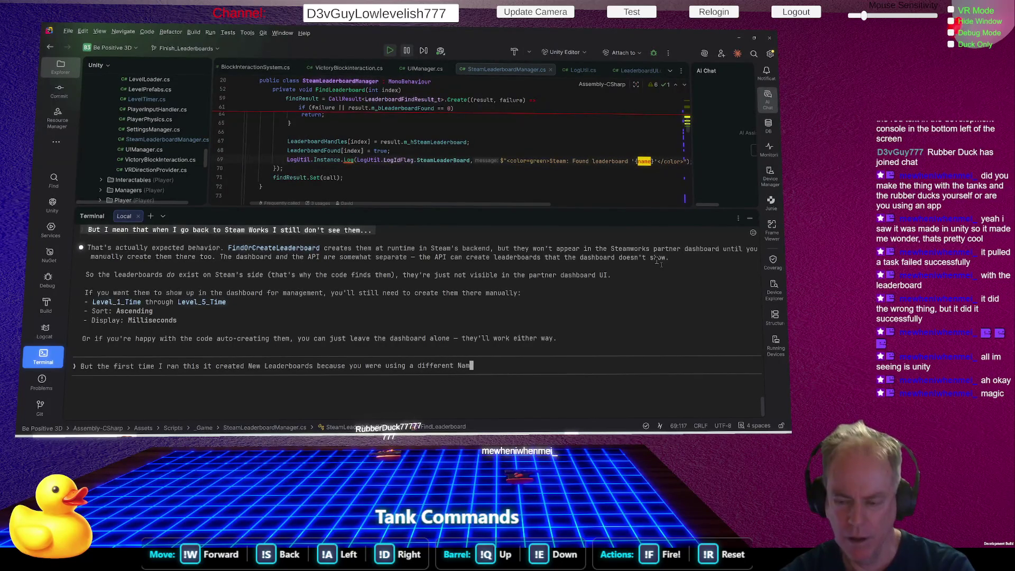
{"action": "type", "text": "ing convention"}
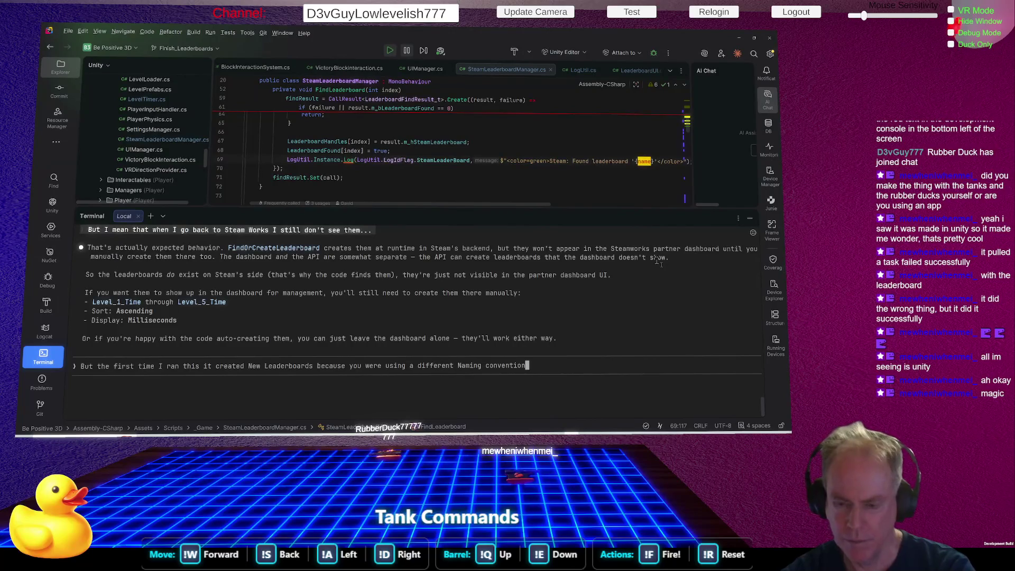
{"action": "key", "text": "Return"}
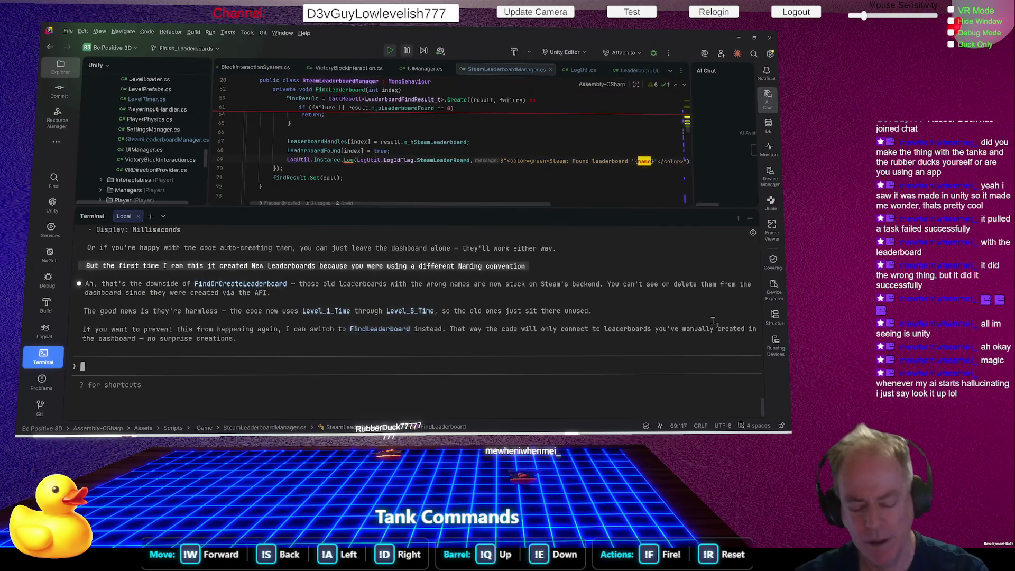
Ask Claude Code how to reset the leaderboard if sticking with this method
{"action": "type", "text": "If I stick with this methode, how do I reset the Leaderboard"}
{"action": "key", "text": "Return"}
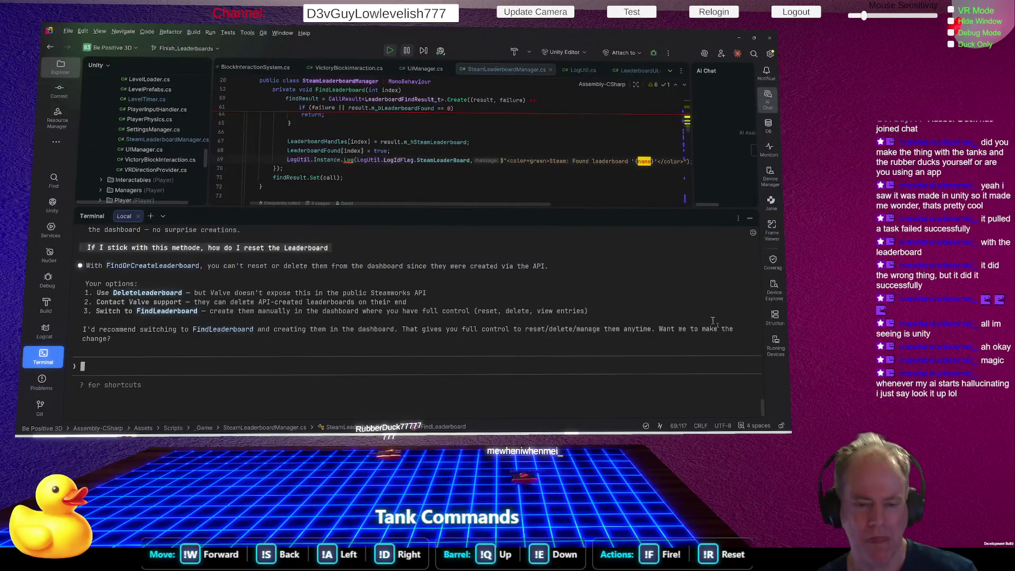
Tell Claude the leaderboards appeared in Steamworks the first time, but new ones no longer appear
{"action": "type", "text": "Hol"}
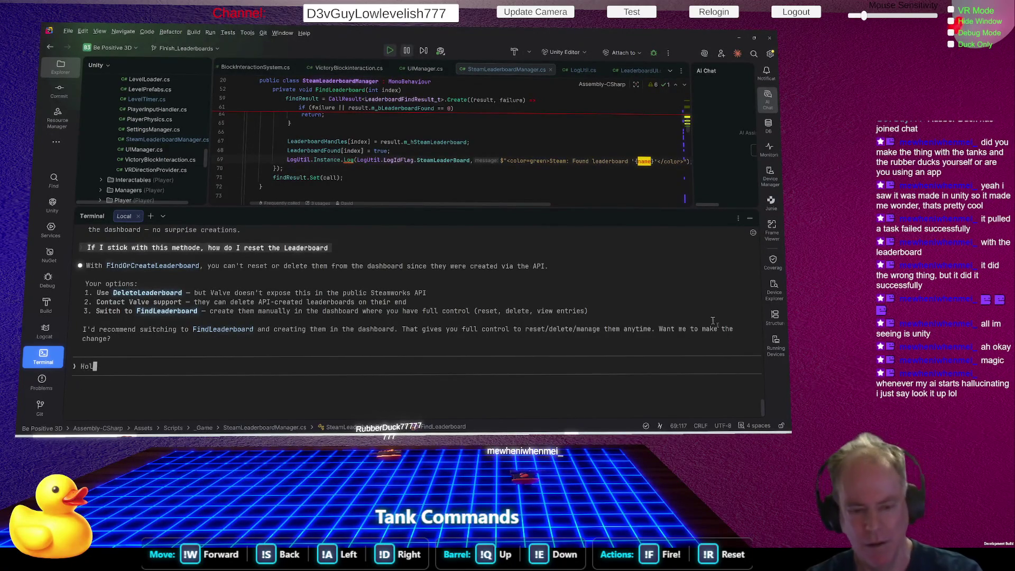
{"action": "type", "text": "d on!"}
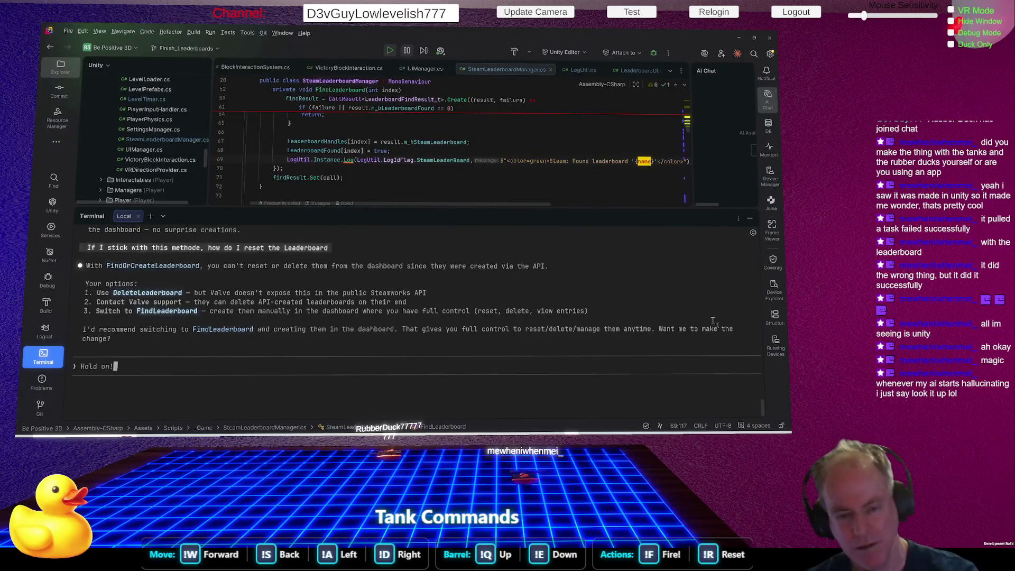
{"action": "type", "text": " I just"}
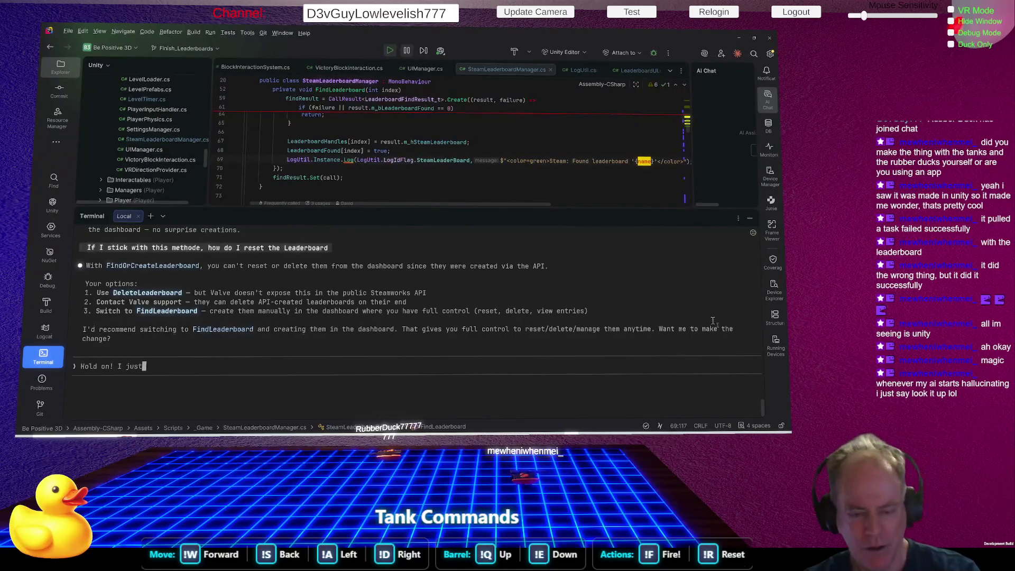
{"action": "type", "text": " said that "}
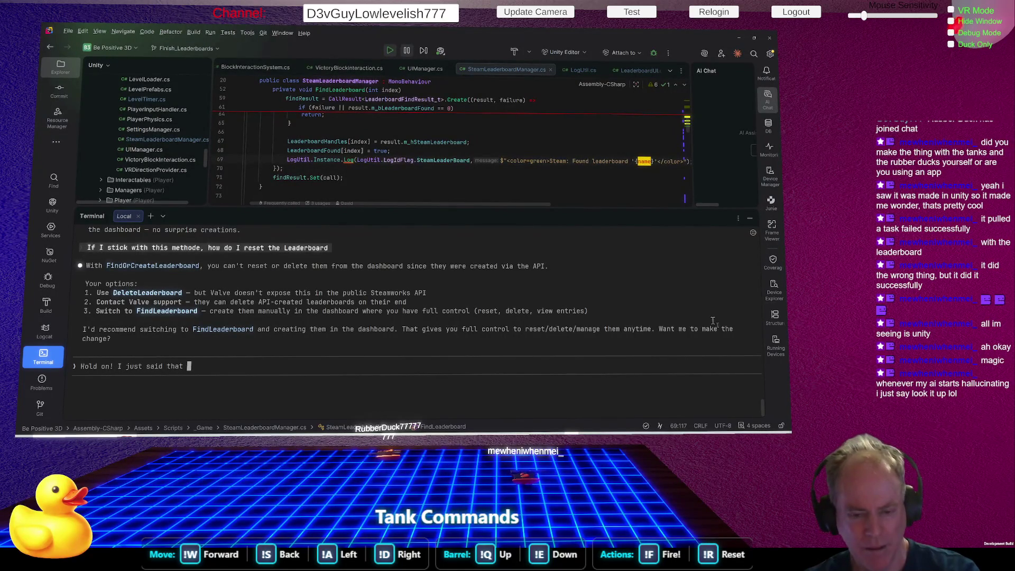
{"action": "type", "text": "I DID SEE them in"}
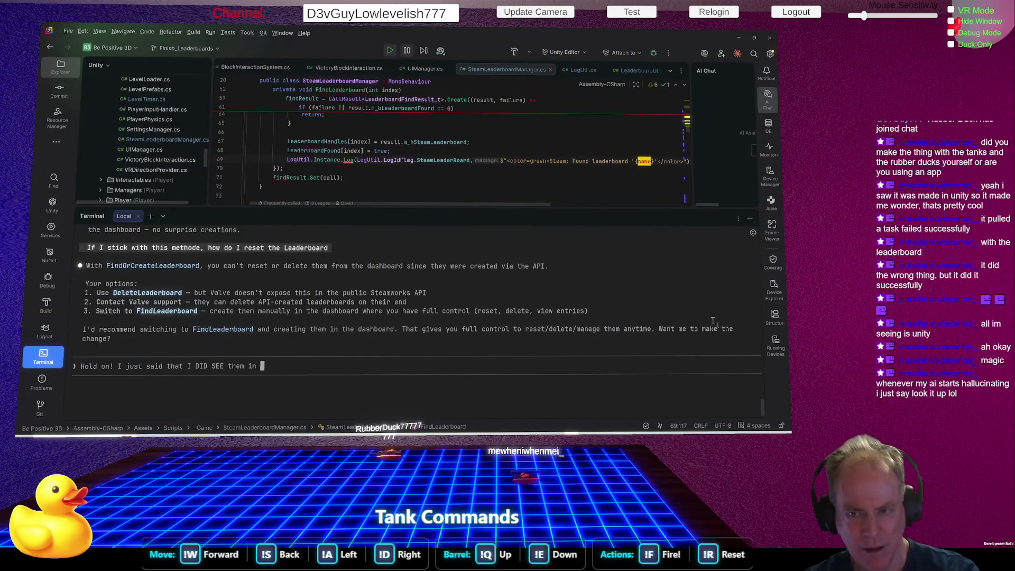
{"action": "type", "text": " Steam Works the First time"}
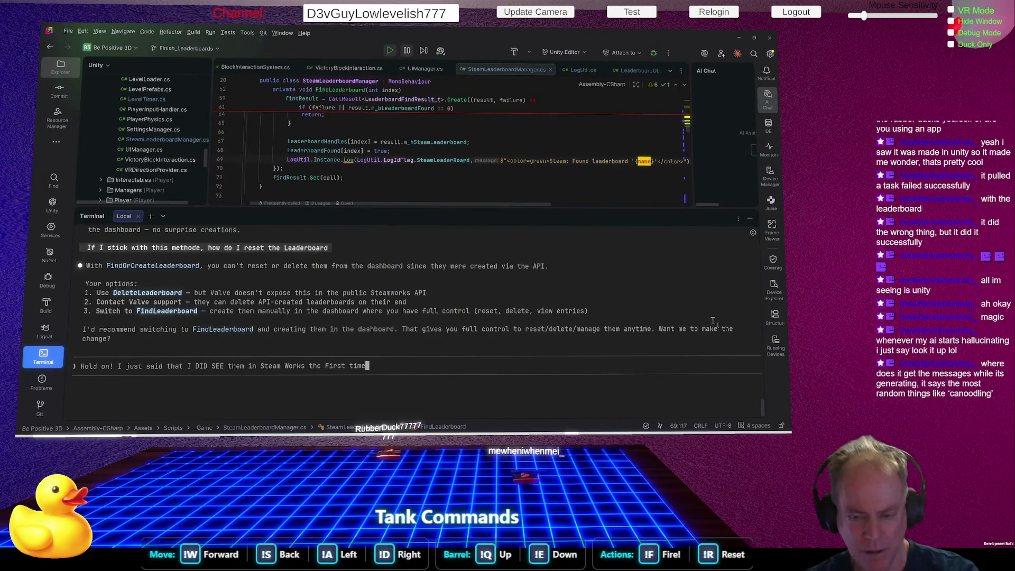
{"action": "type", "text": ", but"}
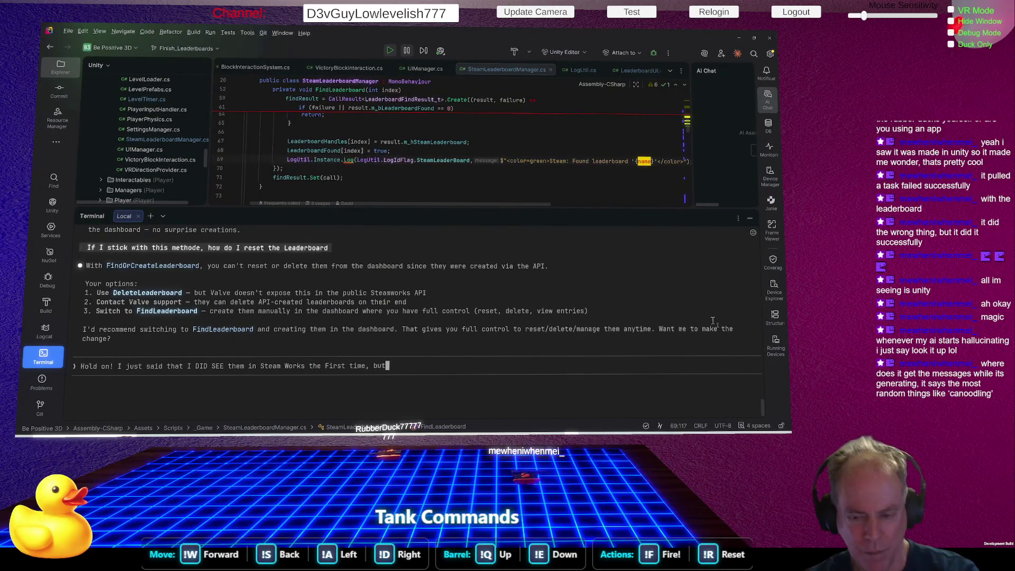
{"action": "type", "text": " now "}
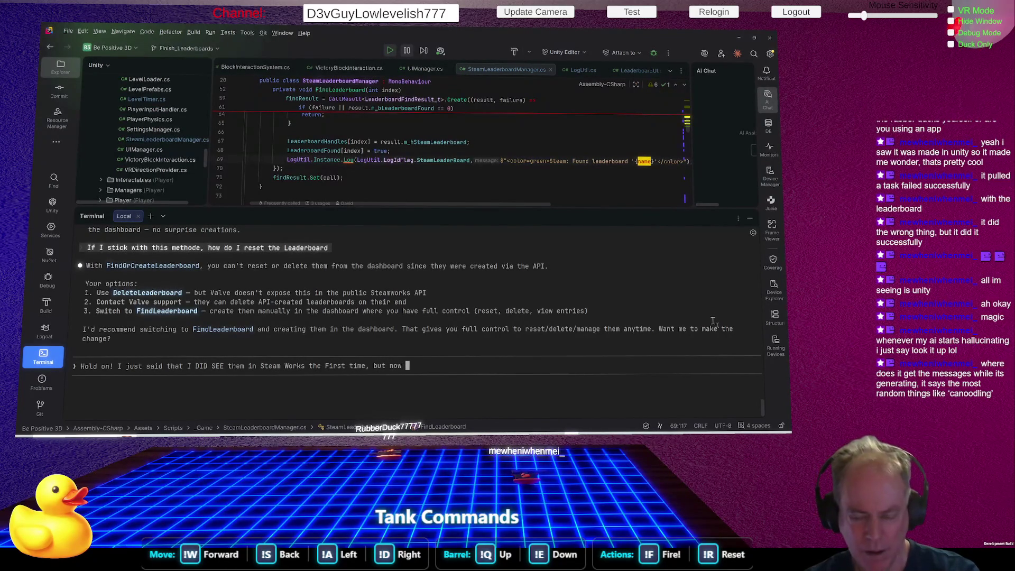
{"action": "type", "text": "I don't s"}
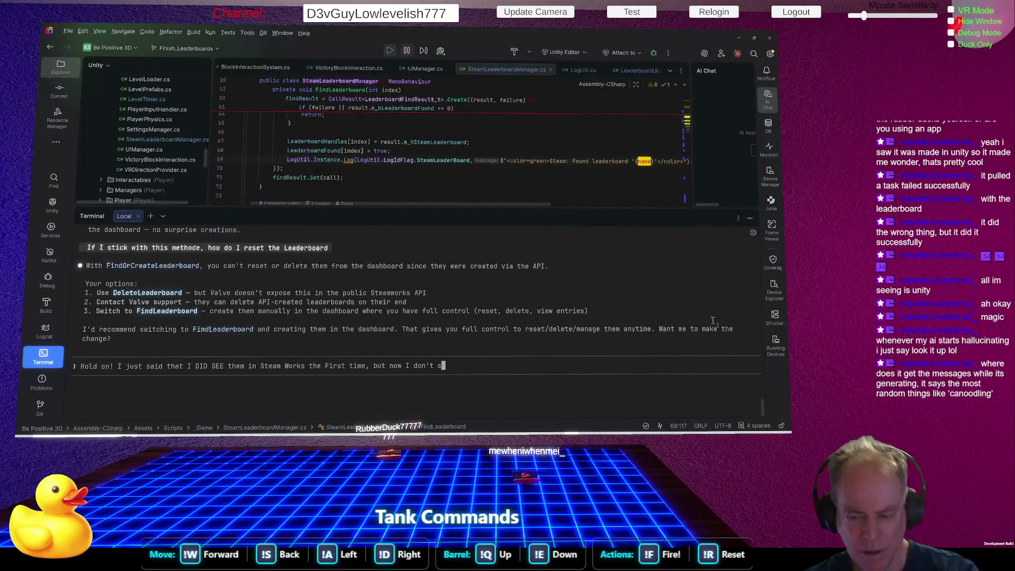
{"action": "type", "text": "ee new ones"}
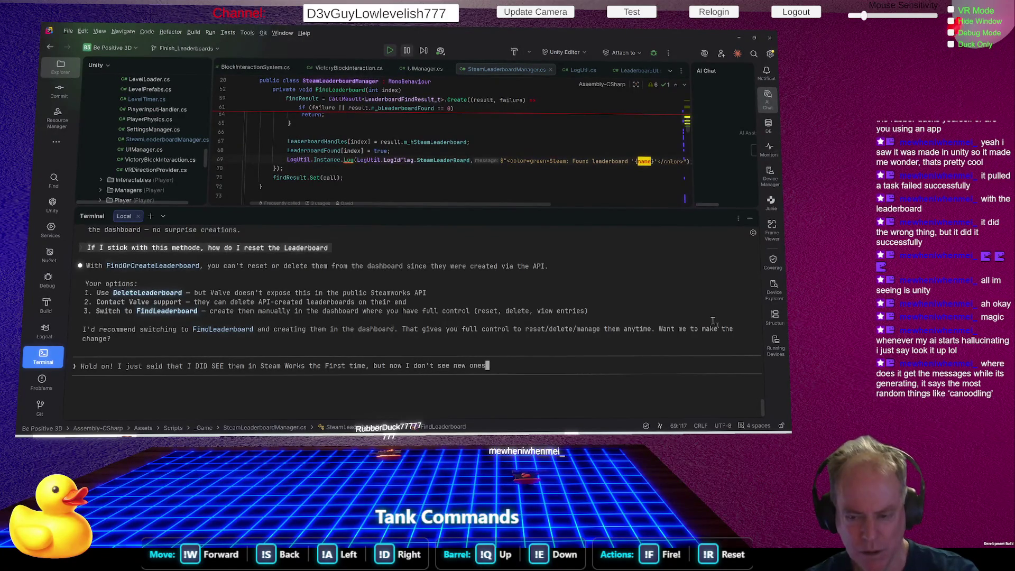
{"action": "key", "text": "Return"}
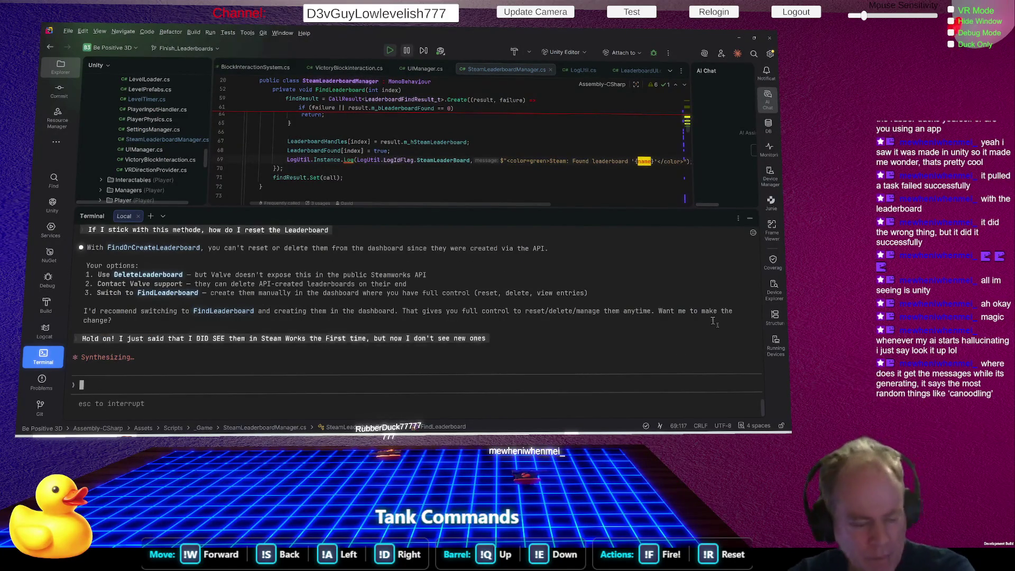
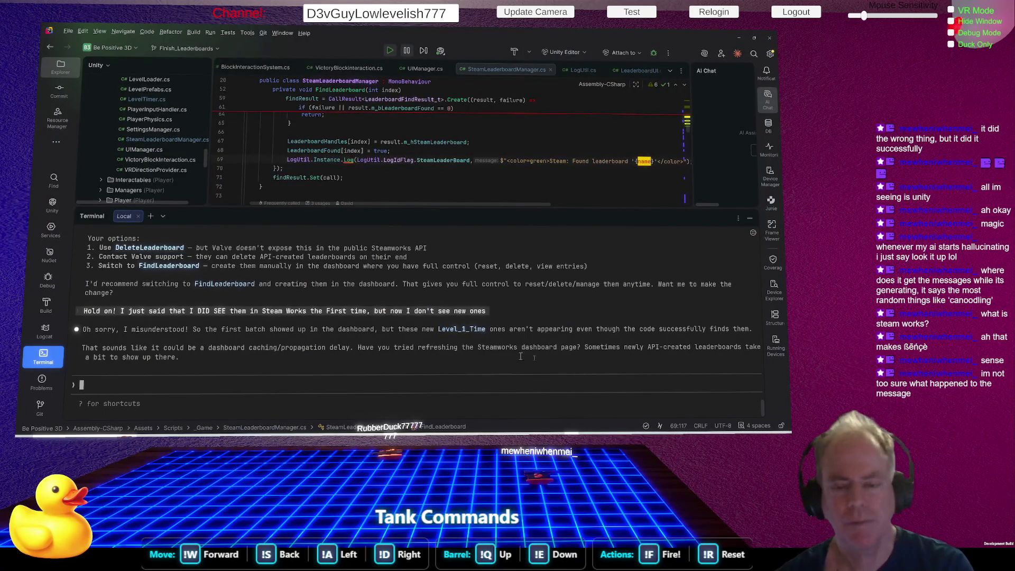
Lower the terminal divider to enlarge the code editor, then run the game in Unity
{"action": "left_click_drag", "start_coordinate": [534, 210], "coordinate": [536, 274]}
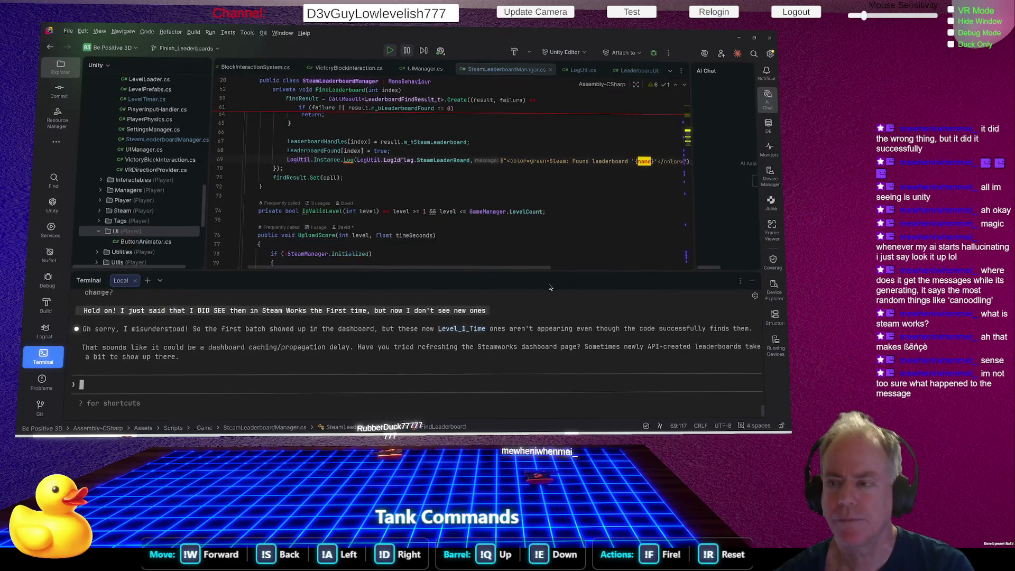
{"action": "left_click", "coordinate": [449, 187]}
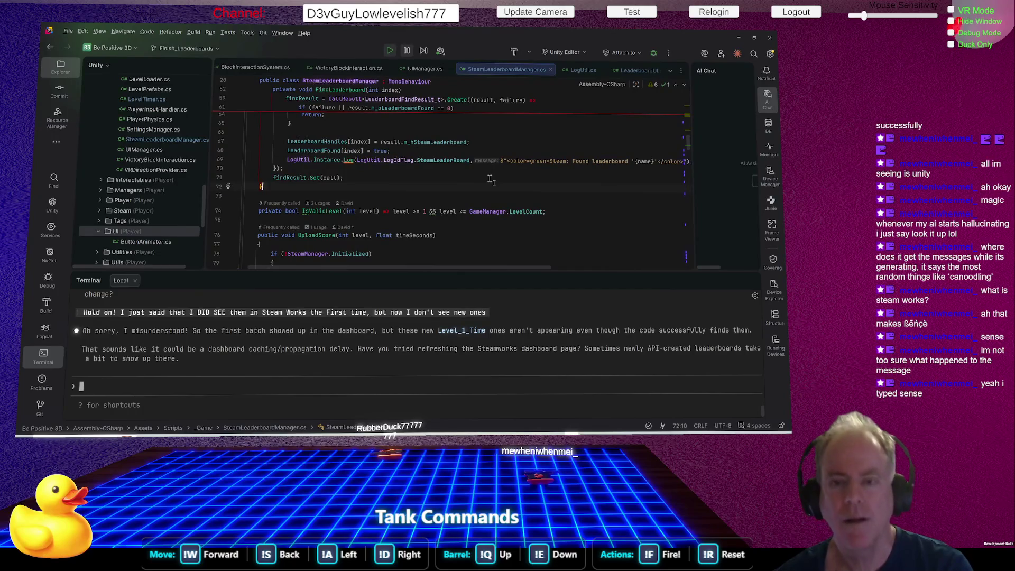
{"action": "key", "text": "alt+Tab"}
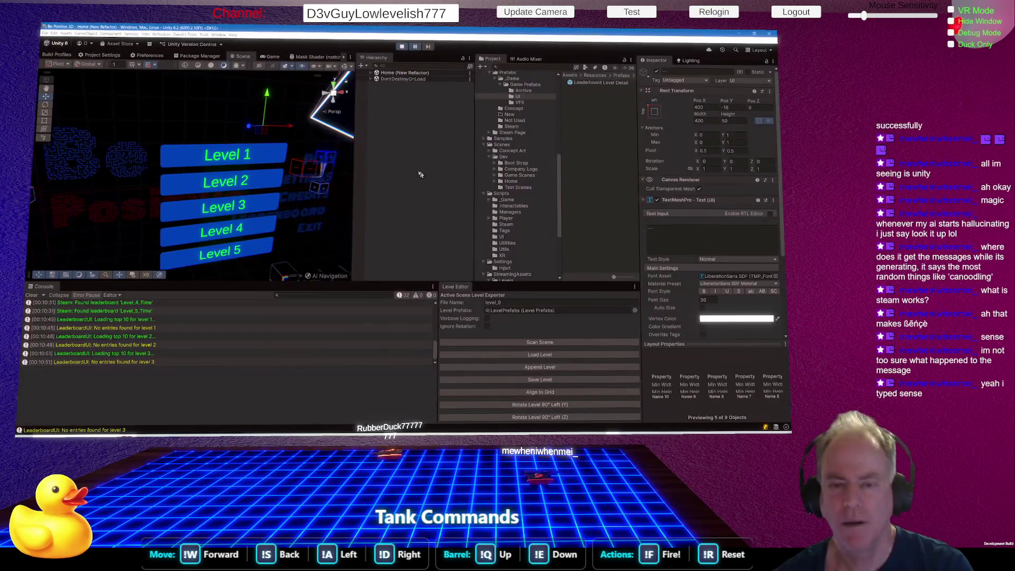
{"action": "left_click", "coordinate": [402, 46]}
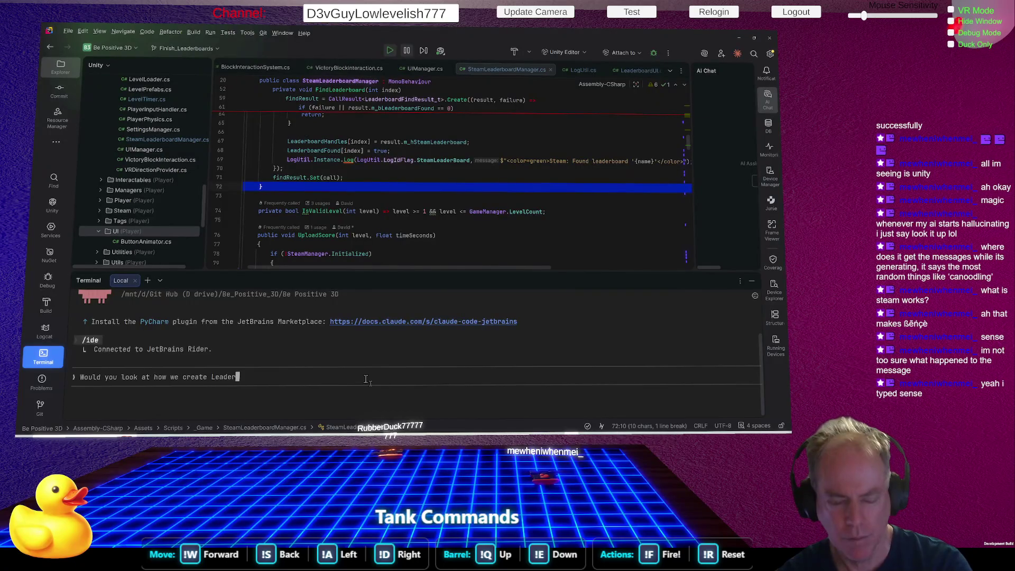
Finish the Claude prompt so it reads 'Would you look at how we create Leaderboards here'
{"action": "type", "text": "boards"}
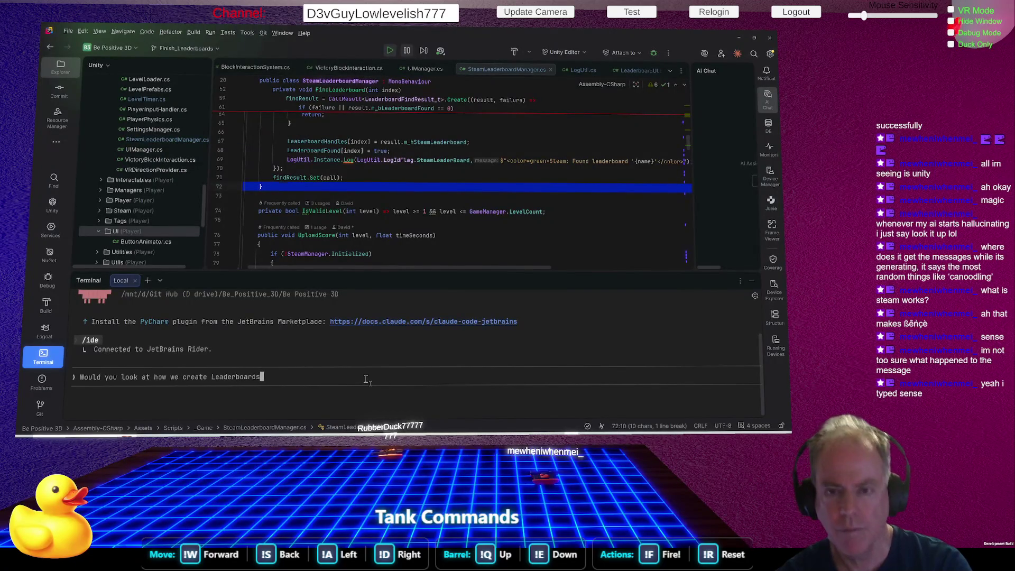
{"action": "type", "text": " at the"}
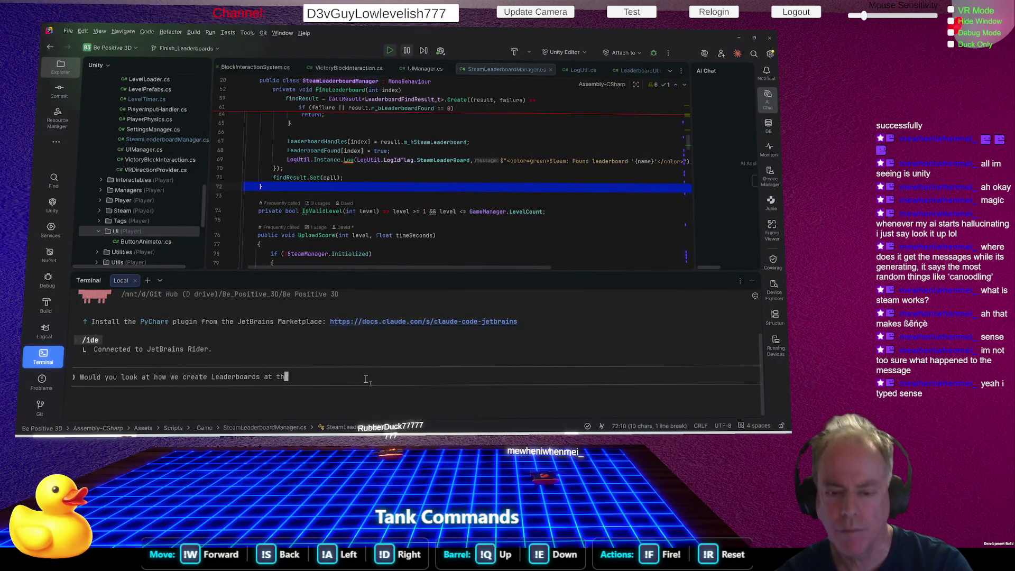
{"action": "key", "text": "BackSpace"}
{"action": "key", "text": "BackSpace"}
{"action": "key", "text": "BackSpace"}
{"action": "type", "text": "here"}
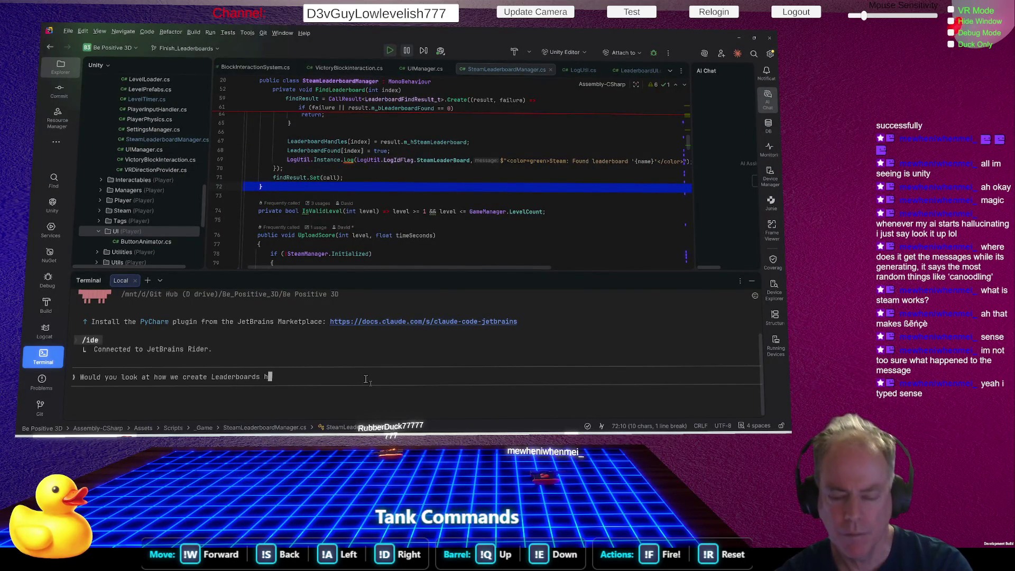
Browse the SteamLeaderBoard code around lines 69–72 and check its usages
{"action": "left_click", "coordinate": [390, 192]}
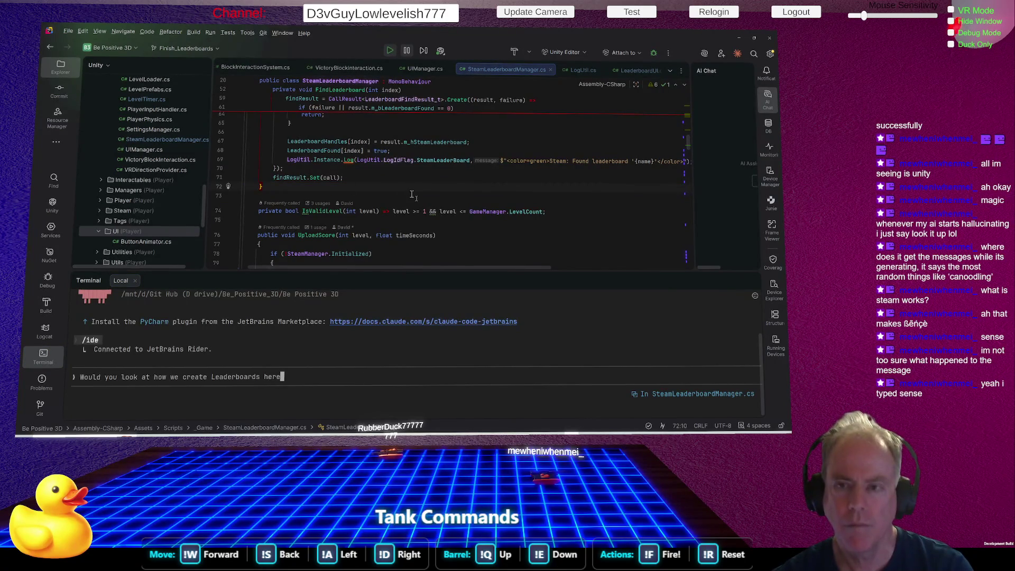
{"action": "scroll", "coordinate": [436, 195], "scroll_direction": "up", "scroll_amount": 3}
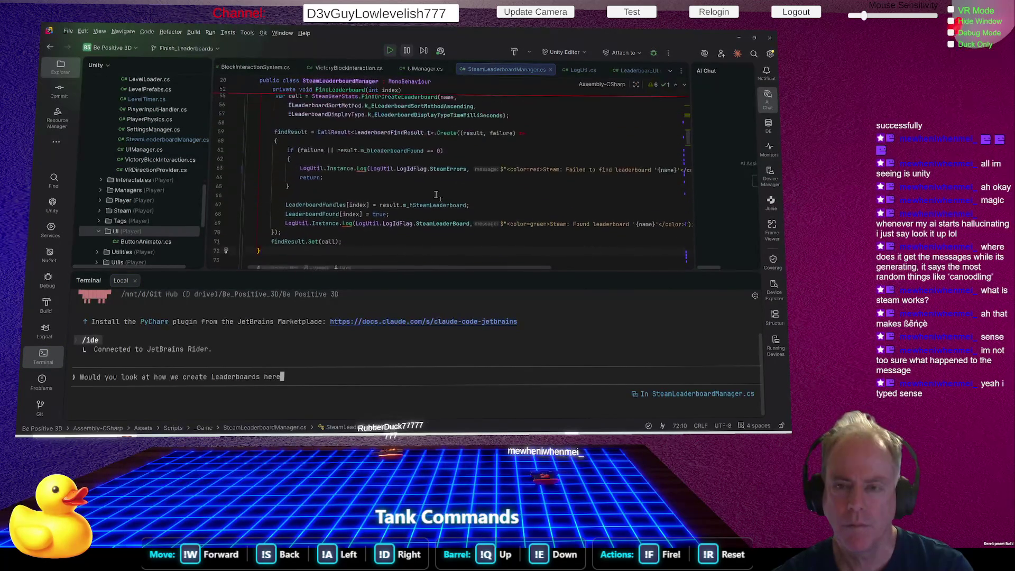
{"action": "left_click", "coordinate": [458, 232]}
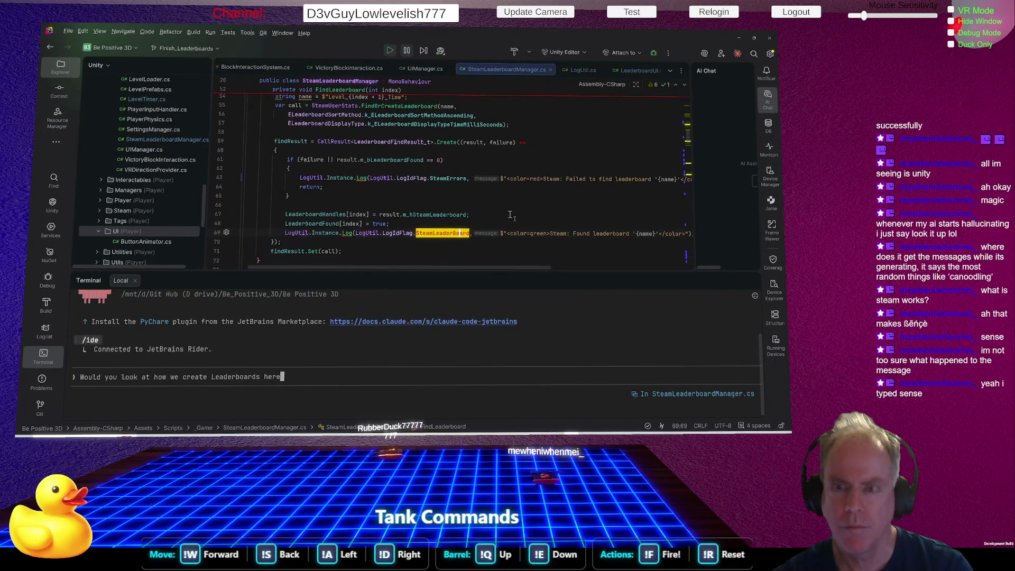
{"action": "scroll", "coordinate": [509, 215], "scroll_direction": "down", "scroll_amount": 5}
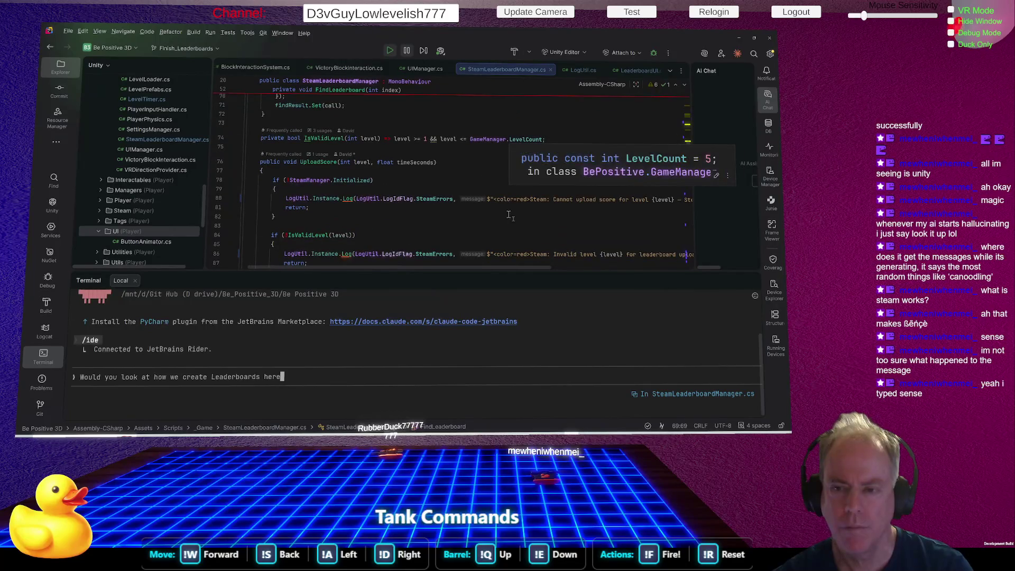
{"action": "key", "text": "ctrl+f"}
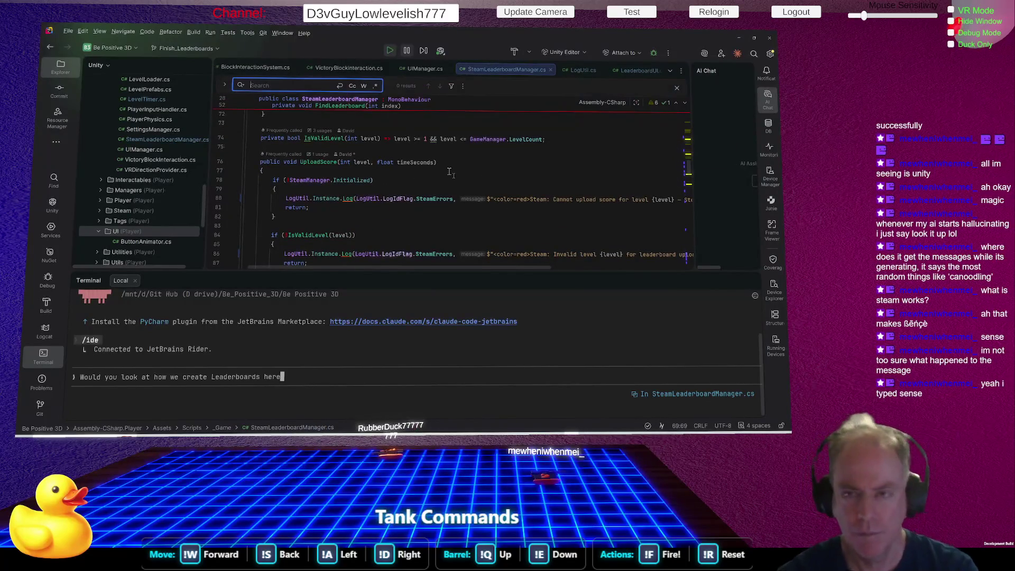
Clear a mistyped 'createor' search and glance at LeaderboardUI.cs before returning to SteamLeaderboardManager.cs
{"action": "type", "text": "create"}
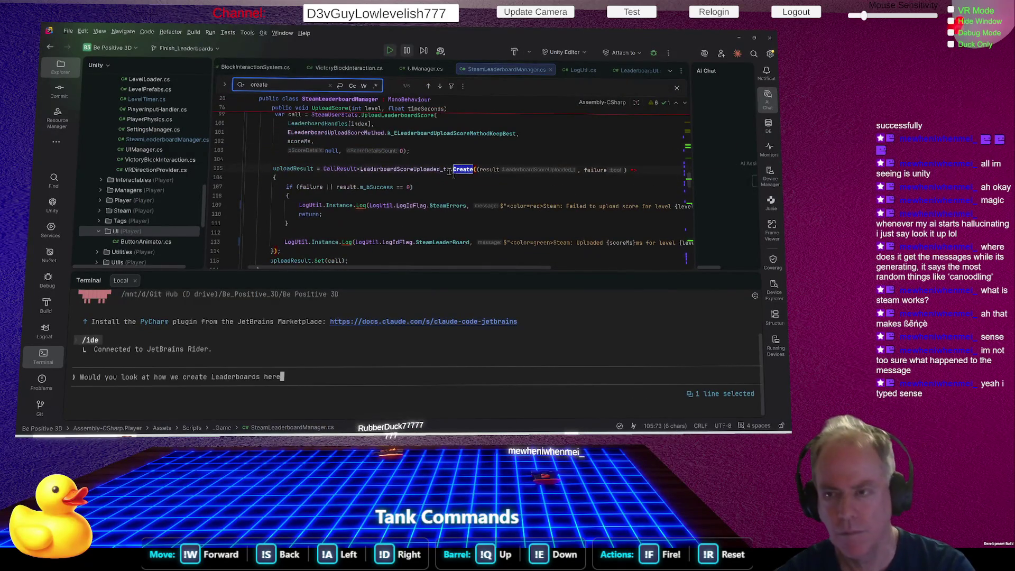
{"action": "type", "text": "or"}
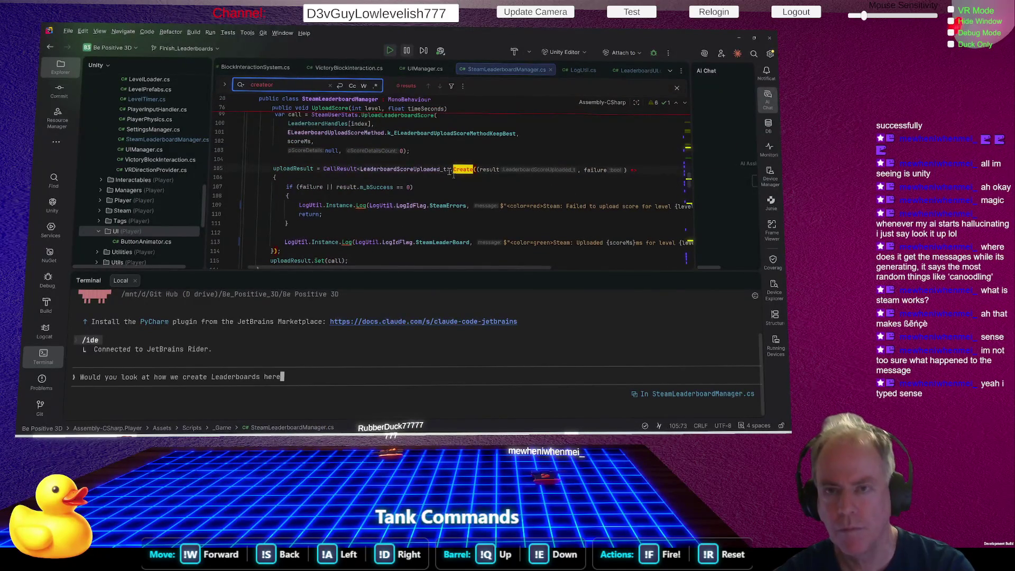
{"action": "key", "text": "BackSpace"}
{"action": "key", "text": "BackSpace"}
{"action": "key", "text": "BackSpace"}
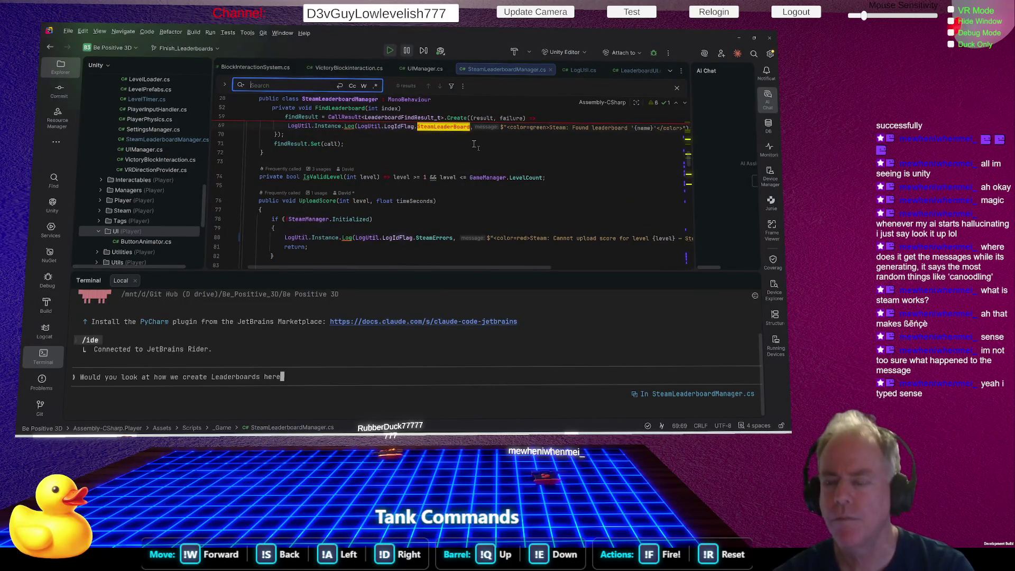
{"action": "left_click", "coordinate": [480, 153]}
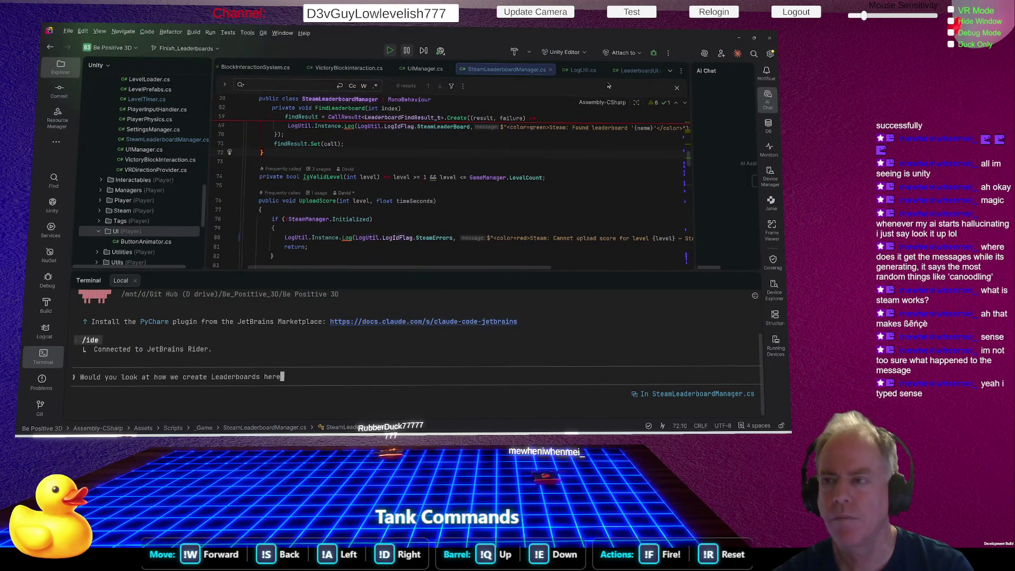
{"action": "left_click", "coordinate": [637, 71]}
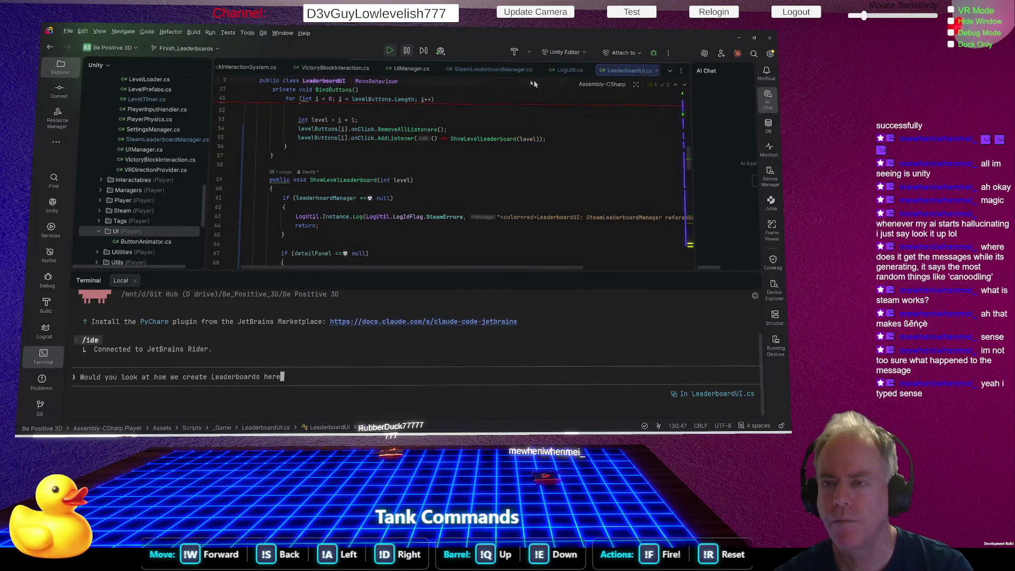
{"action": "left_click", "coordinate": [508, 69]}
Search the file for 'leaderboard' and locate the FindOrCreateLeaderboard call on line 55
{"action": "key", "text": "ctrl+f"}
{"action": "type", "text": "leaderboard"}
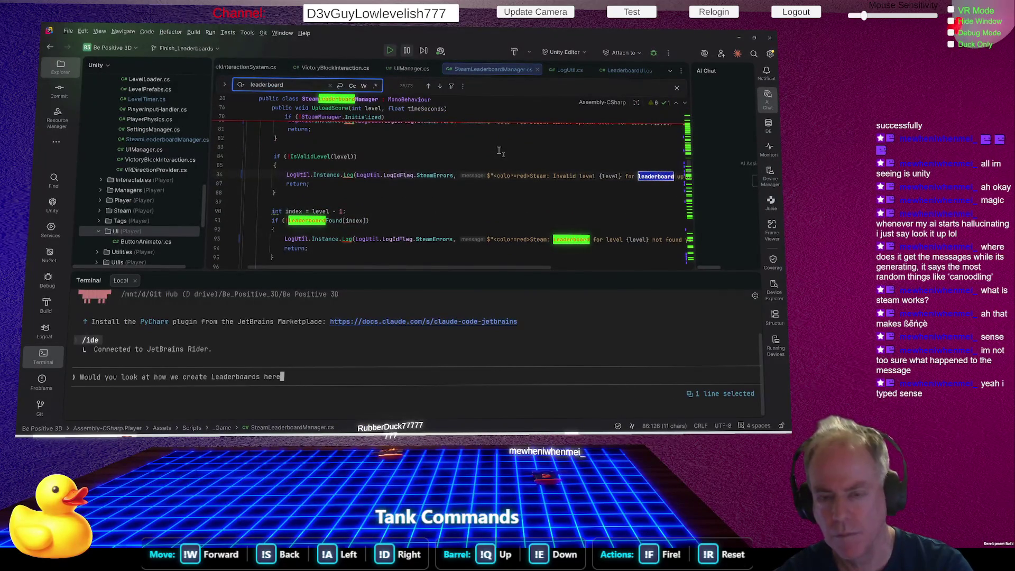
{"action": "scroll", "coordinate": [322, 167], "scroll_direction": "up", "scroll_amount": 2}
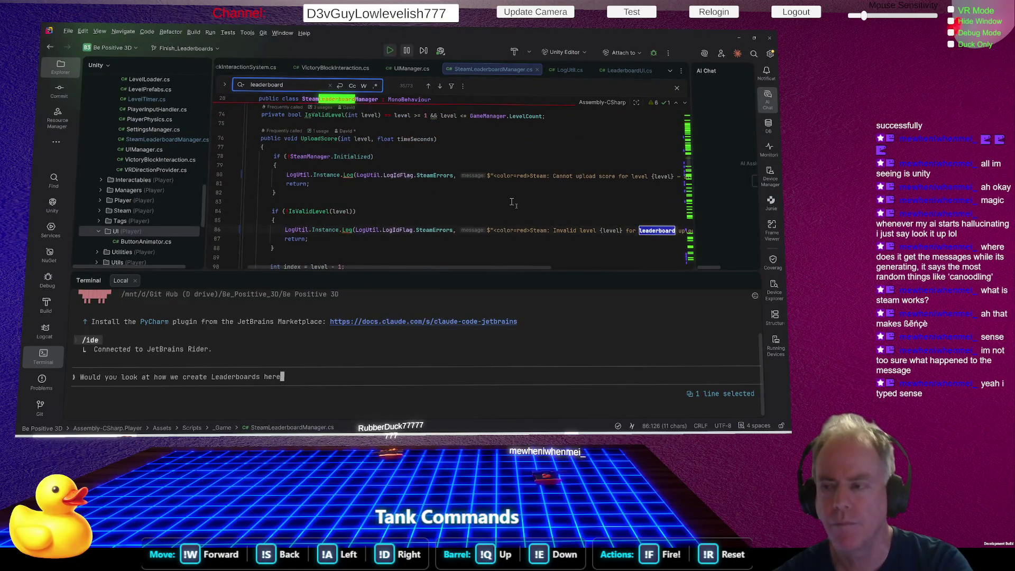
{"action": "scroll", "coordinate": [512, 203], "scroll_direction": "up", "scroll_amount": 3}
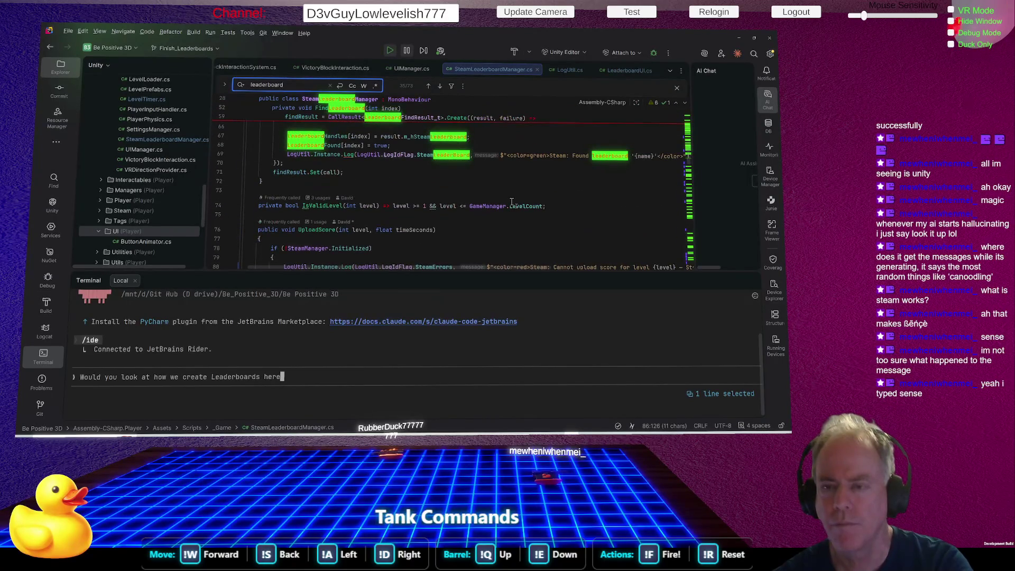
{"action": "scroll", "coordinate": [512, 203], "scroll_direction": "up", "scroll_amount": 4}
{"action": "scroll", "coordinate": [512, 203], "scroll_direction": "up", "scroll_amount": 2}
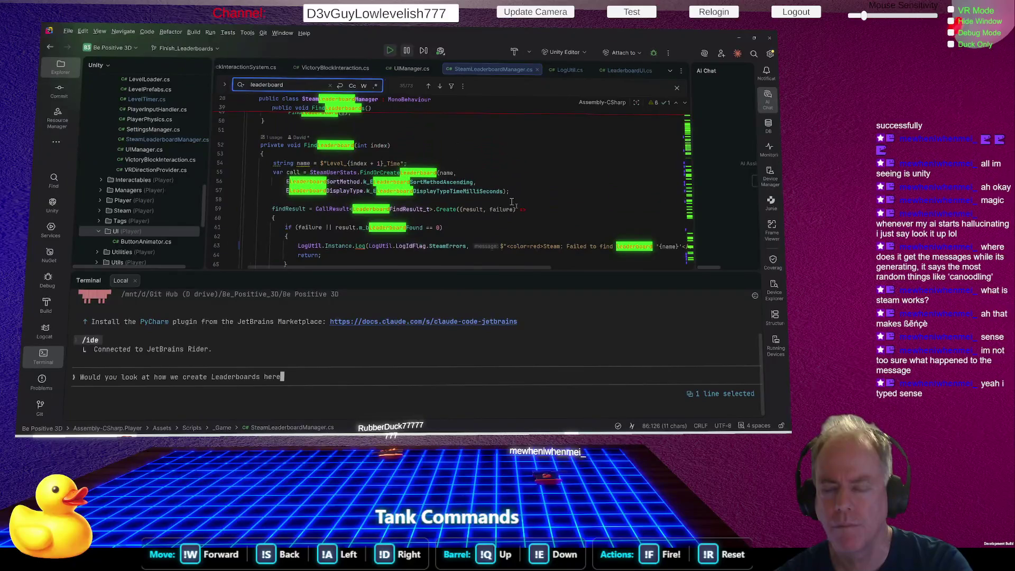
{"action": "left_click", "coordinate": [397, 173]}
Close the search, undo an accidental line split, and send the question to Claude Code
{"action": "key", "text": "Escape"}
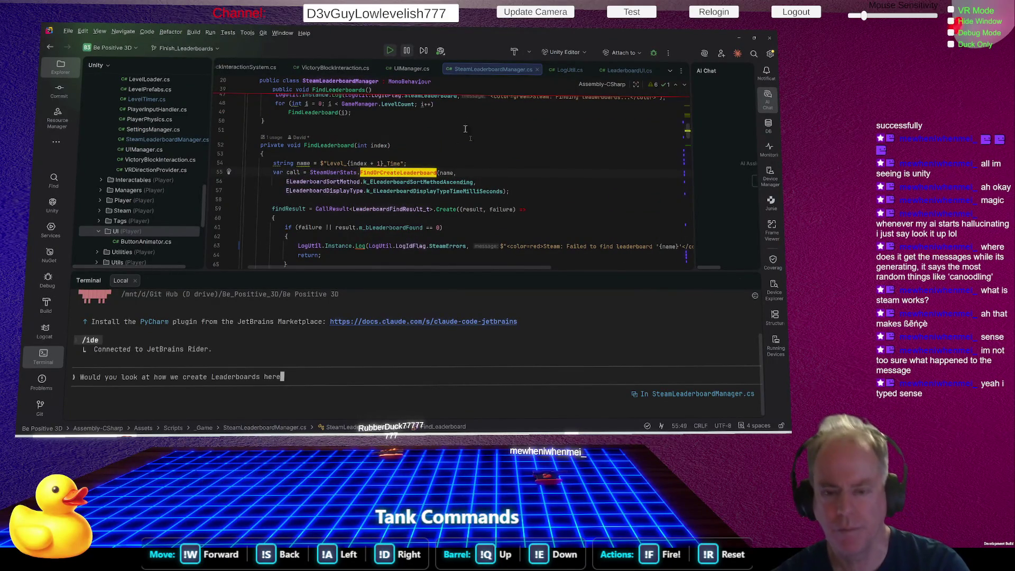
{"action": "key", "text": "Return"}
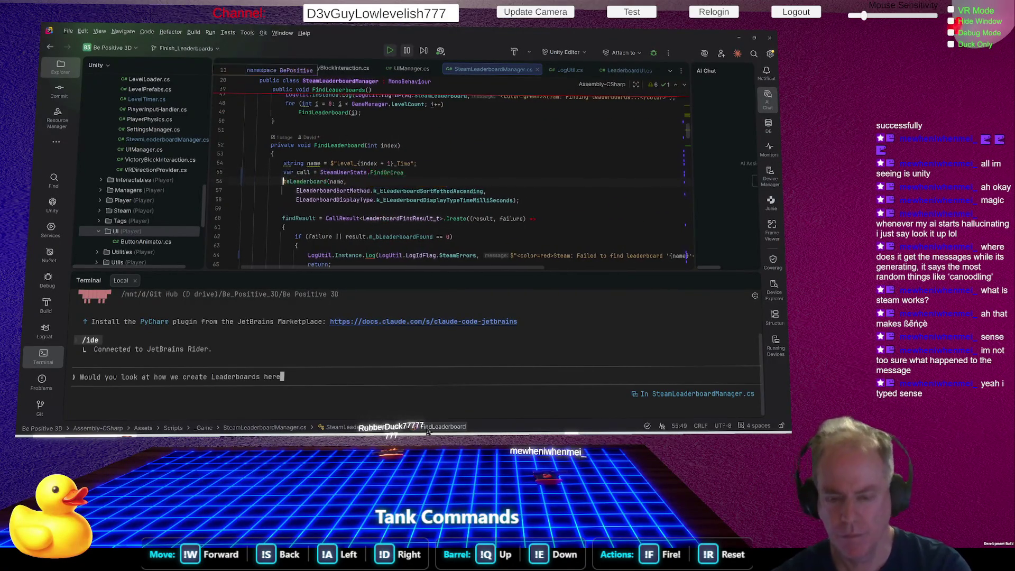
{"action": "key", "text": "ctrl+z"}
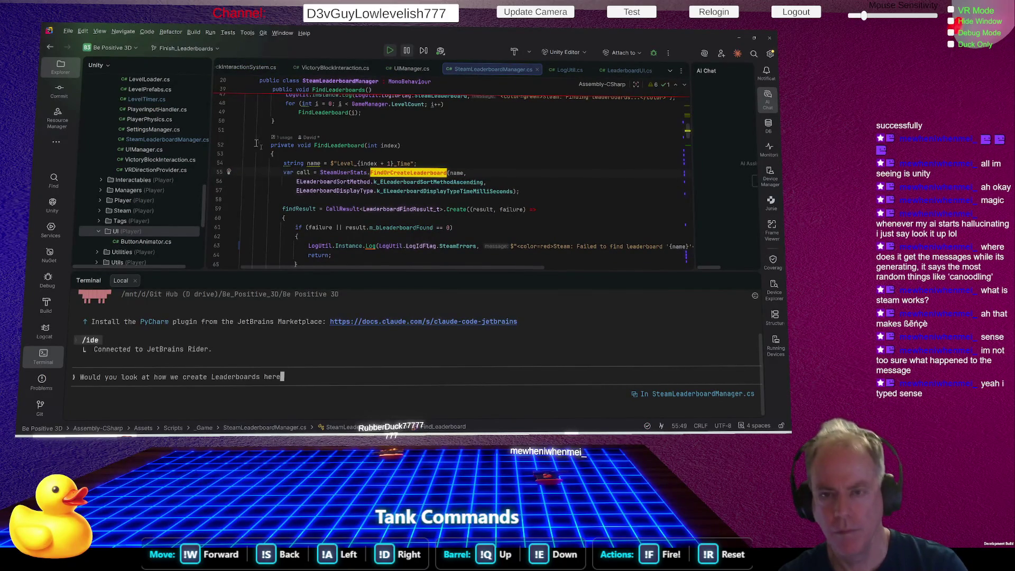
{"action": "left_click", "coordinate": [257, 173]}
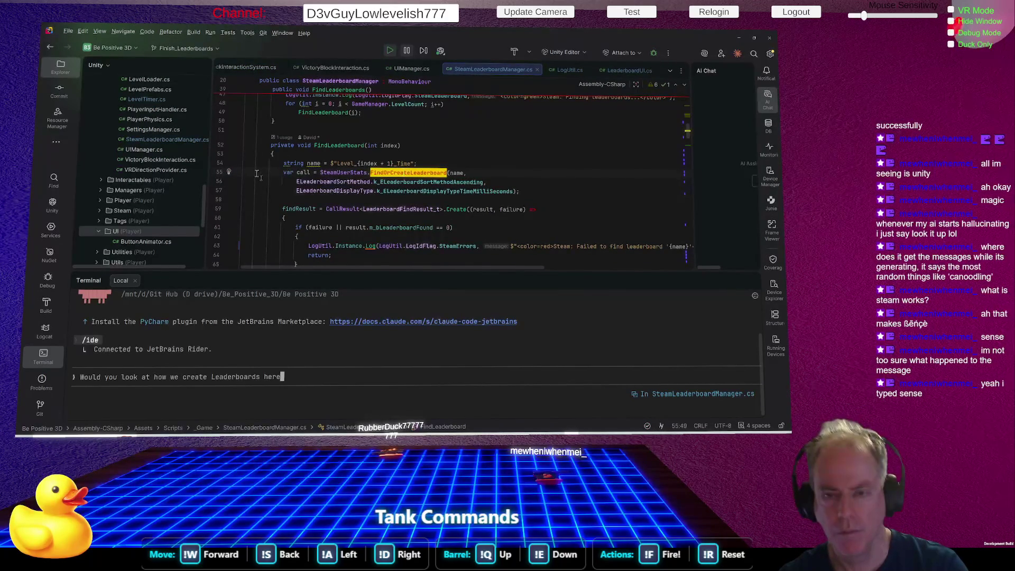
{"action": "left_click", "coordinate": [299, 382]}
{"action": "key", "text": "Return"}
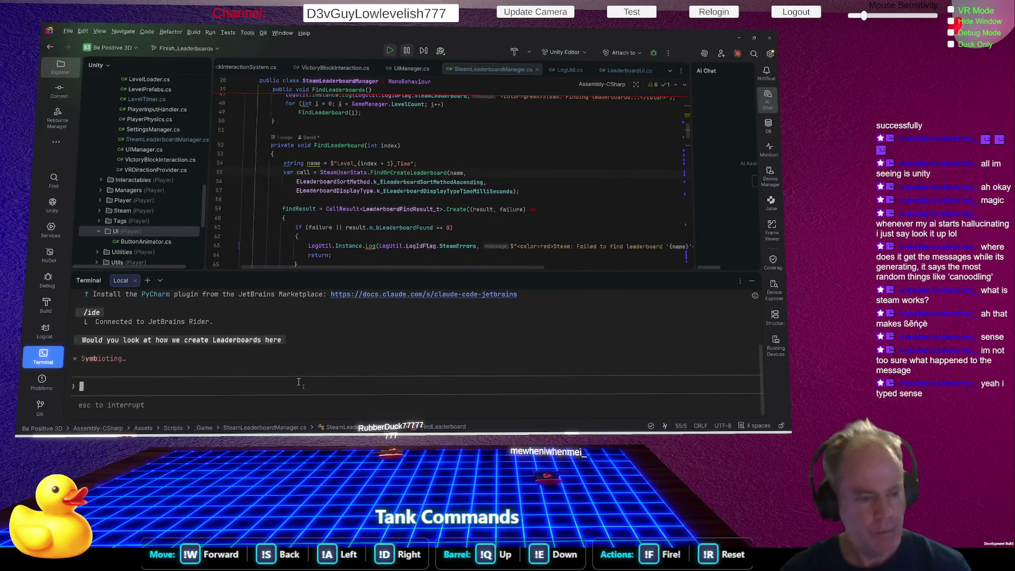